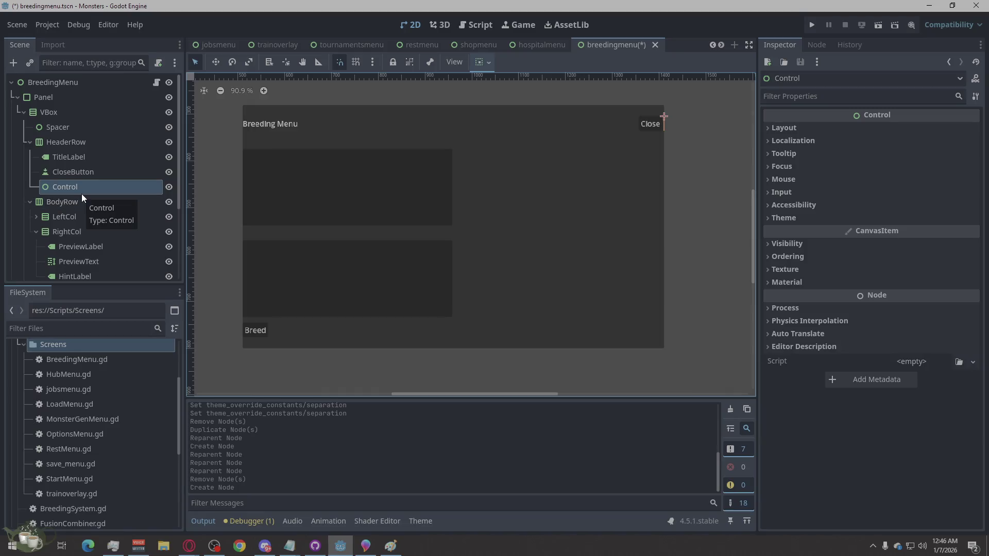
Step: Duplicate the header's Control node, move the copy above TitleLabel, and give it 12 px minimum width
key("ctrl+d")
left_click_drag(81, 196, 85, 151)
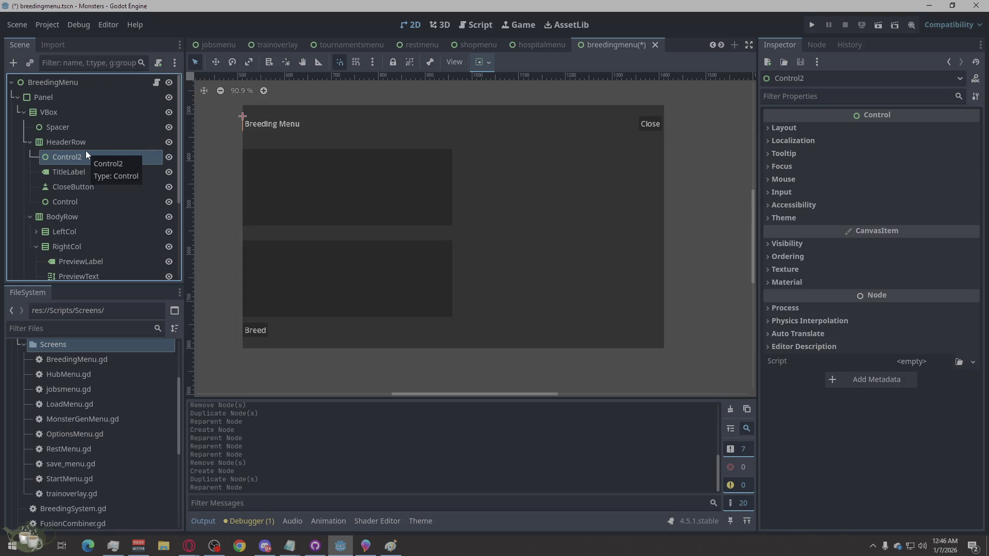
left_click(784, 132)
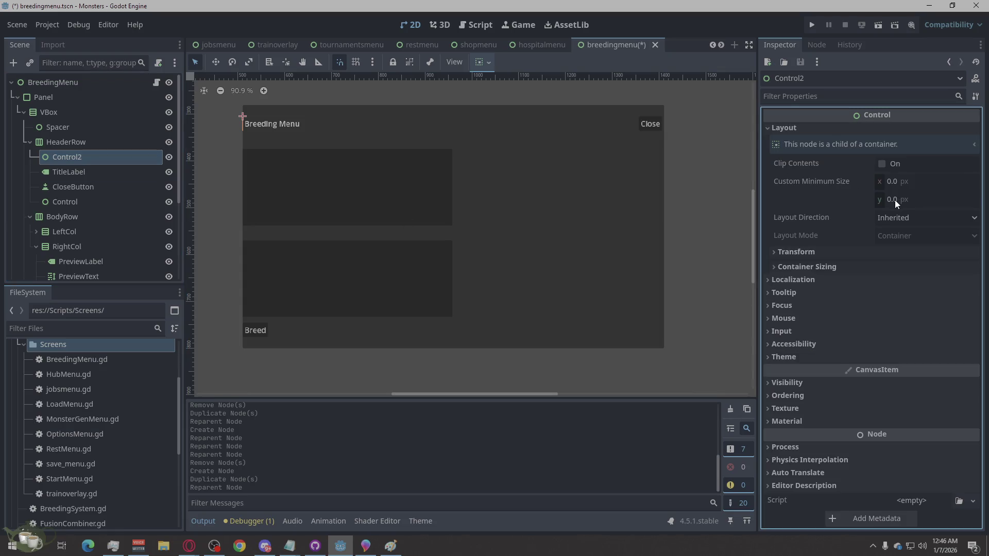
left_click(897, 181)
type("12")
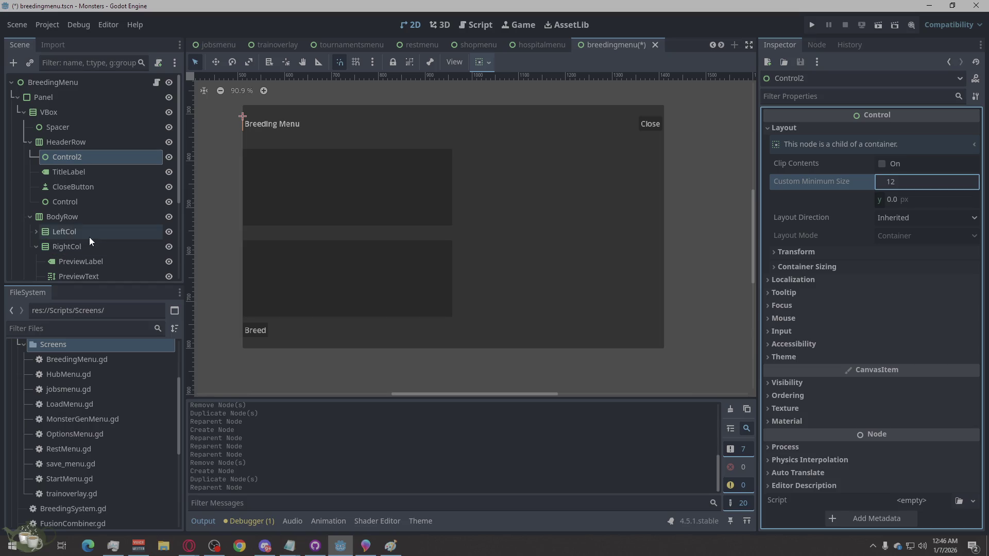
left_click(76, 202)
Step: Set the Control node after CloseButton to a 12 px minimum width
left_click(844, 134)
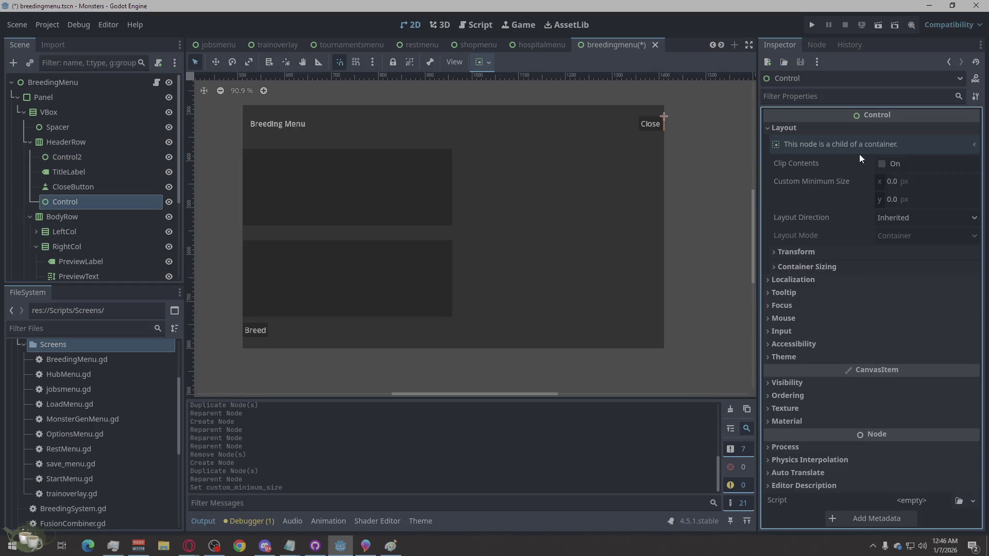
left_click(896, 181)
type("12")
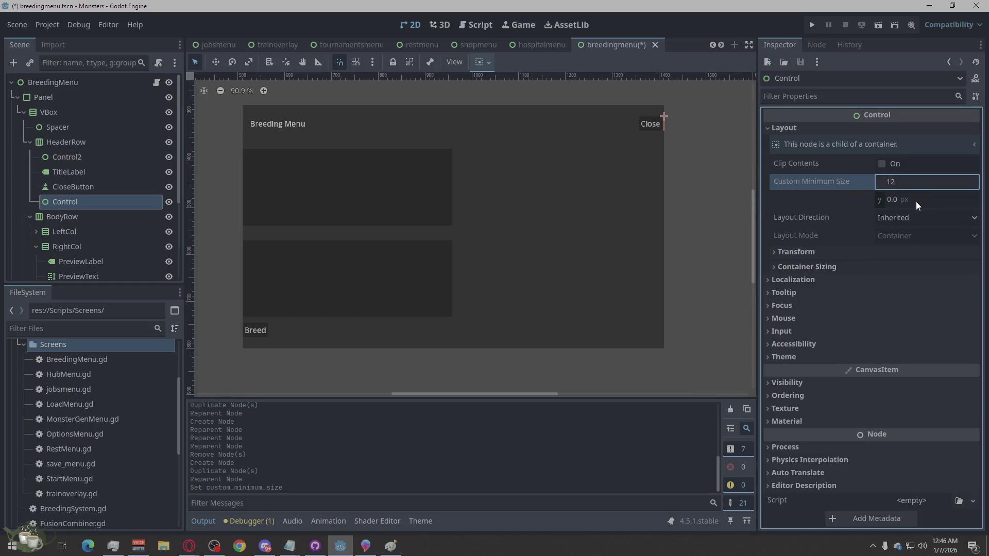
left_click(919, 200)
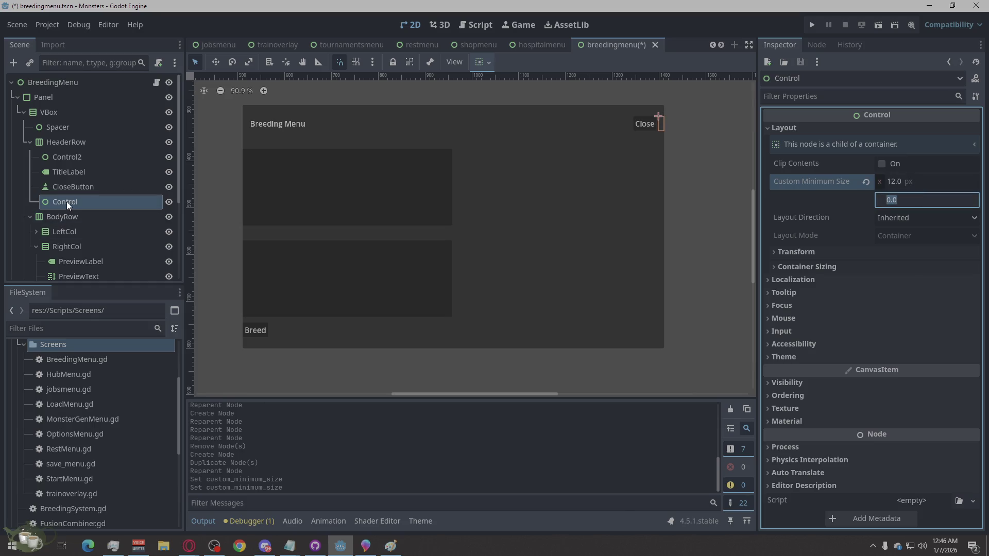
Step: Rename the two header spacer nodes to Spacer and Spacer2
double_click(85, 156)
type("S")
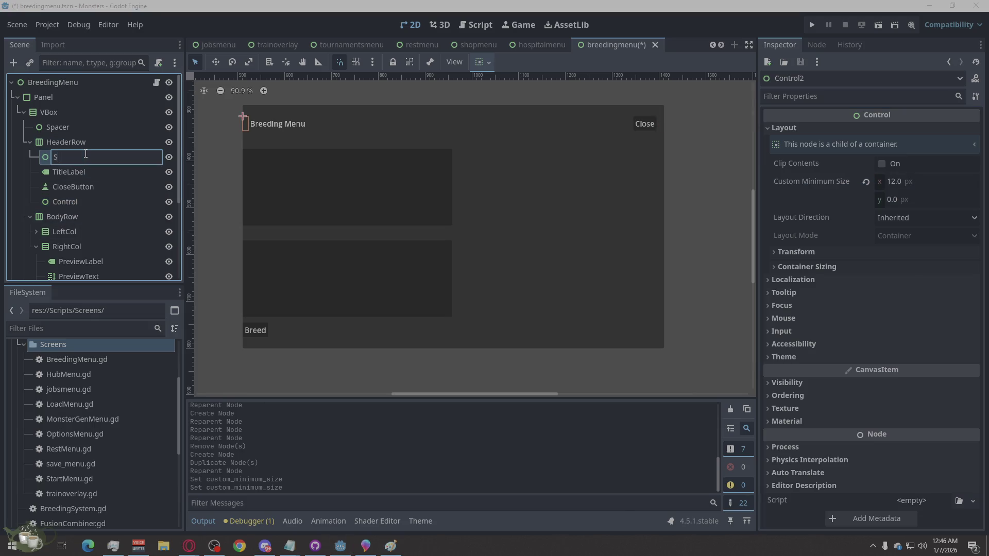
type("pacer")
left_click(81, 200)
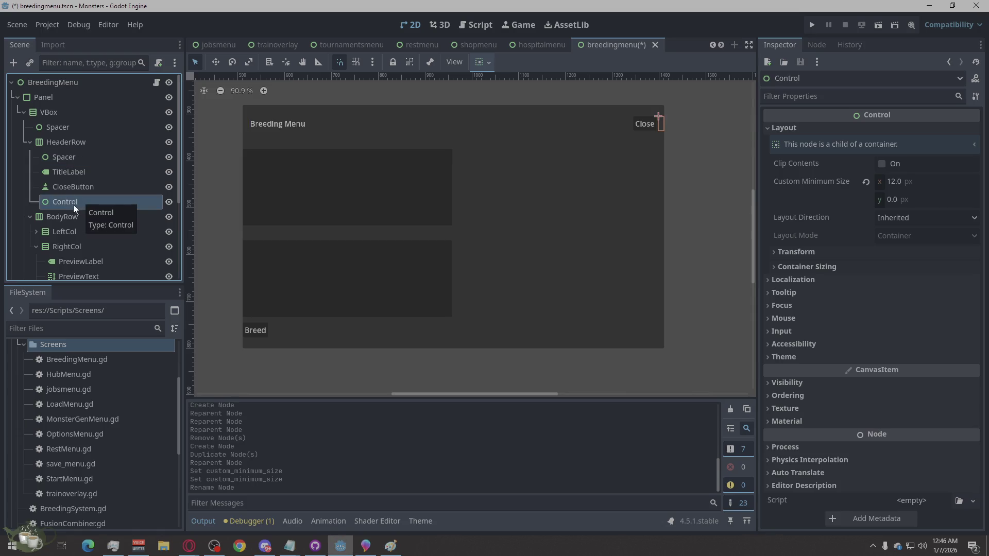
left_click(70, 203)
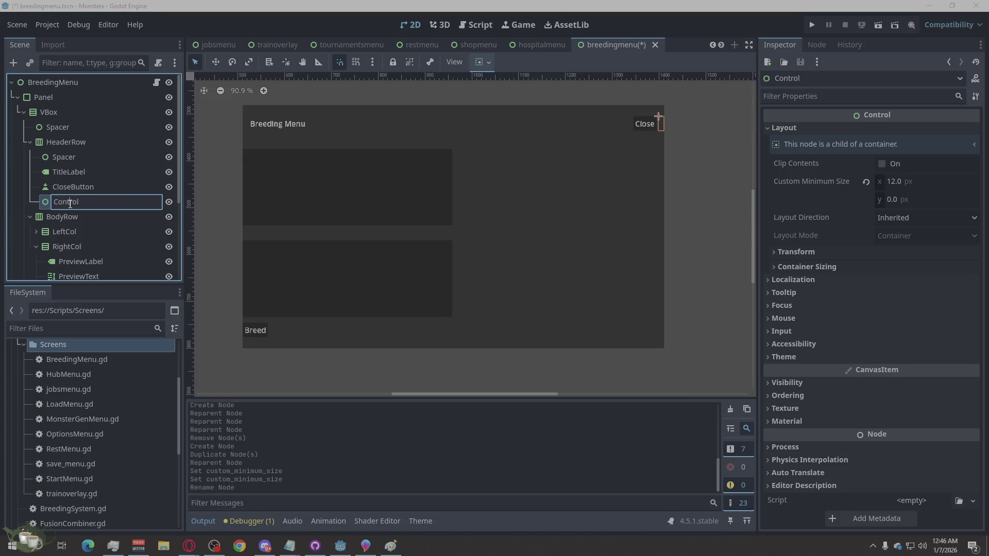
left_click_drag(90, 205, 34, 203)
type("pacer")
key("Return")
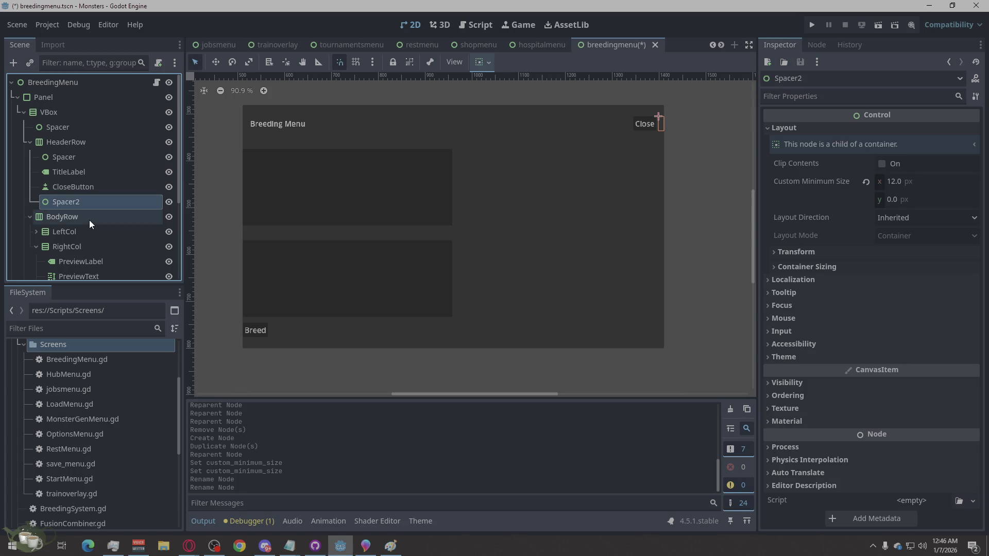
left_click(705, 195)
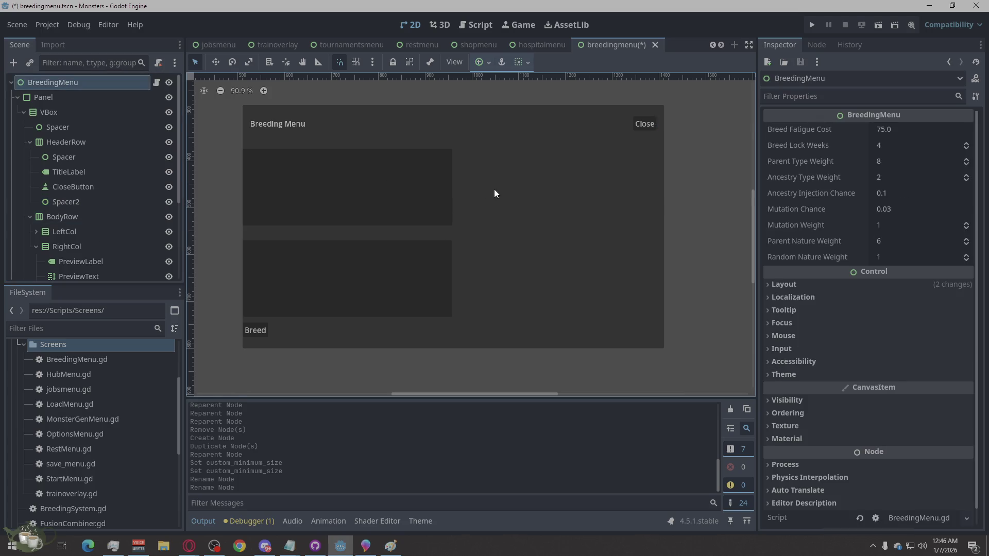
Step: Check LeftCol's ParentAHeader and ParentAList, collapse LeftCol and RightCol, and expand FooterRow to BreedButton
scroll(67, 225, "down", 3)
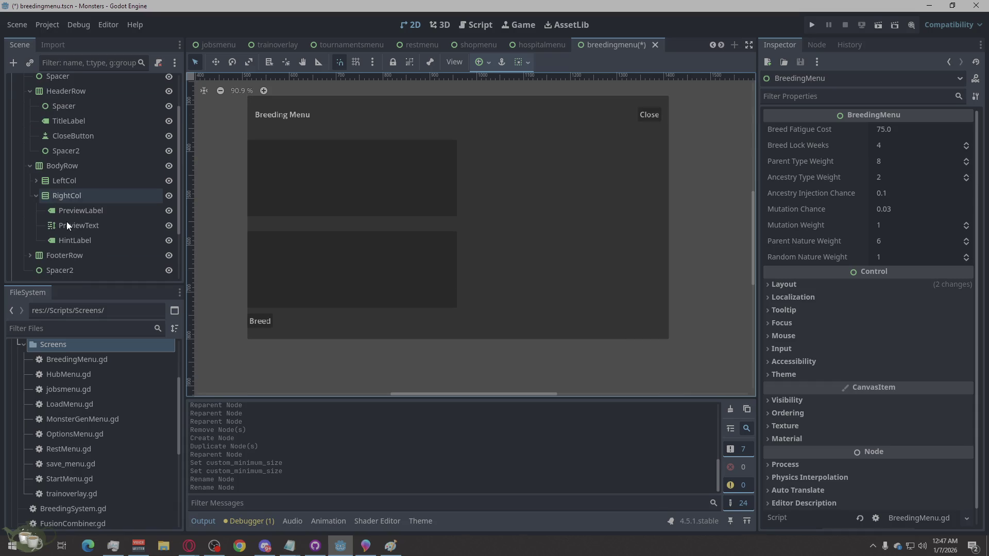
left_click(59, 181)
left_click(37, 178)
left_click(73, 196)
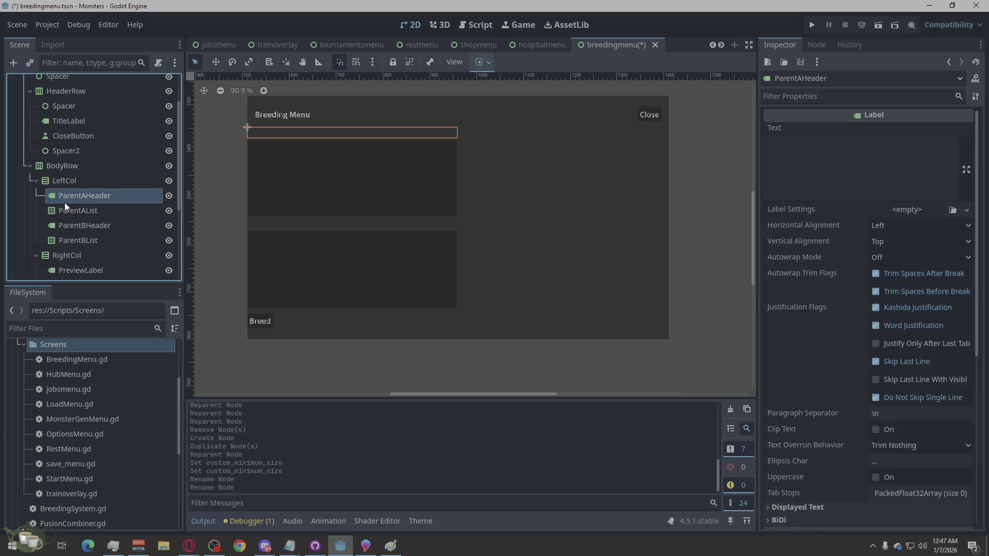
left_click(77, 208)
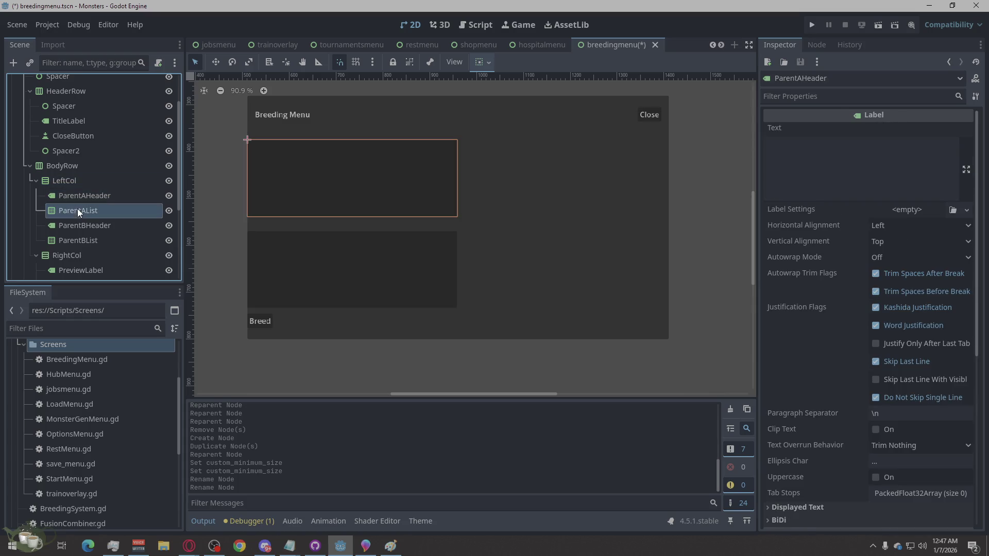
left_click(36, 179)
left_click(35, 196)
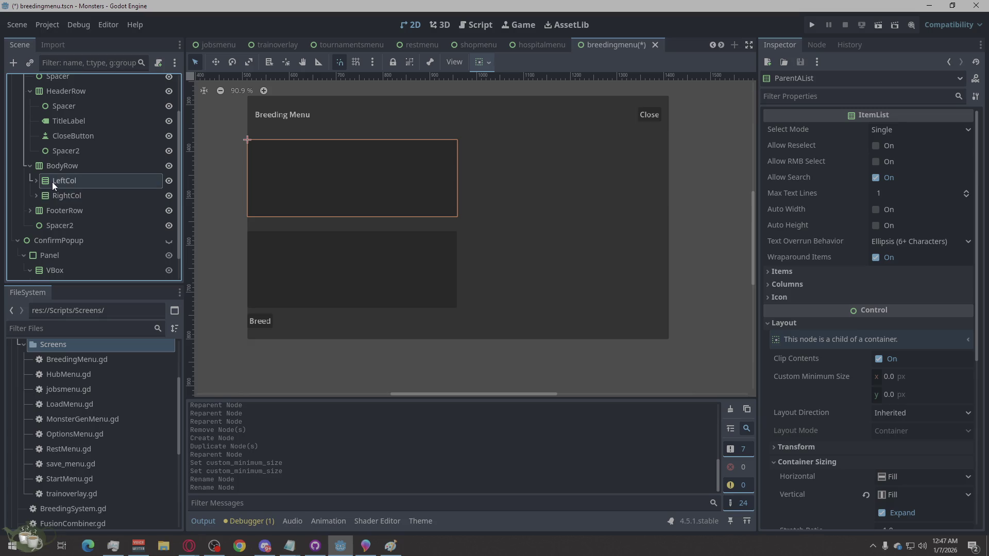
left_click(48, 215)
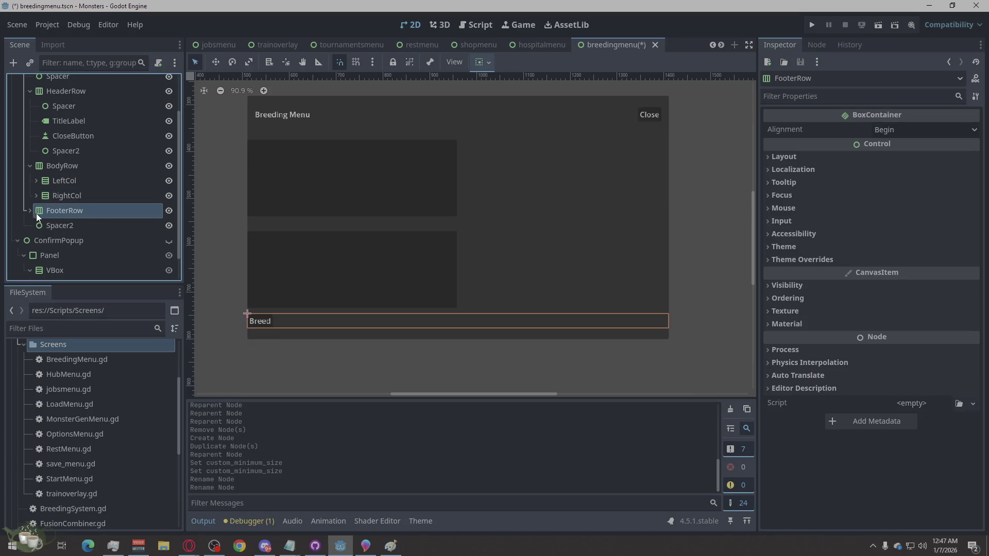
left_click(30, 210)
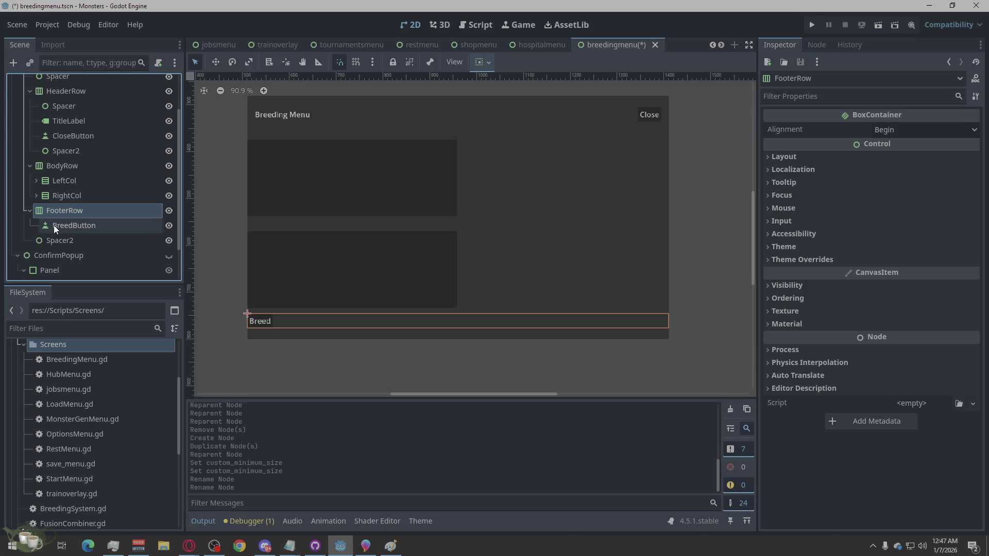
left_click(51, 225)
left_click(49, 212)
Step: Add a test Control node under FooterRow, then delete it again
right_click(48, 212)
left_click(89, 193)
left_click(419, 441)
left_click_drag(72, 239, 71, 221)
right_click(70, 239)
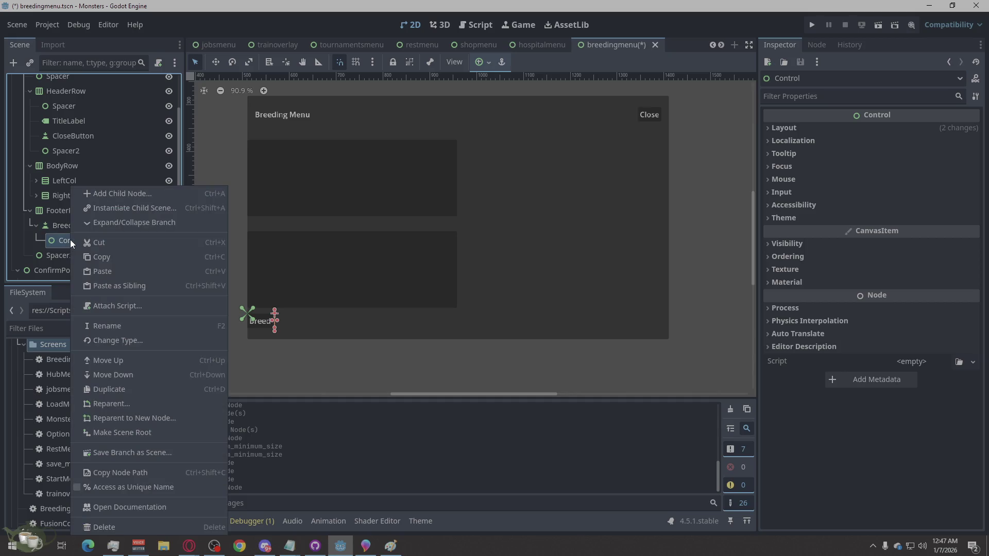
left_click(141, 527)
key("Return")
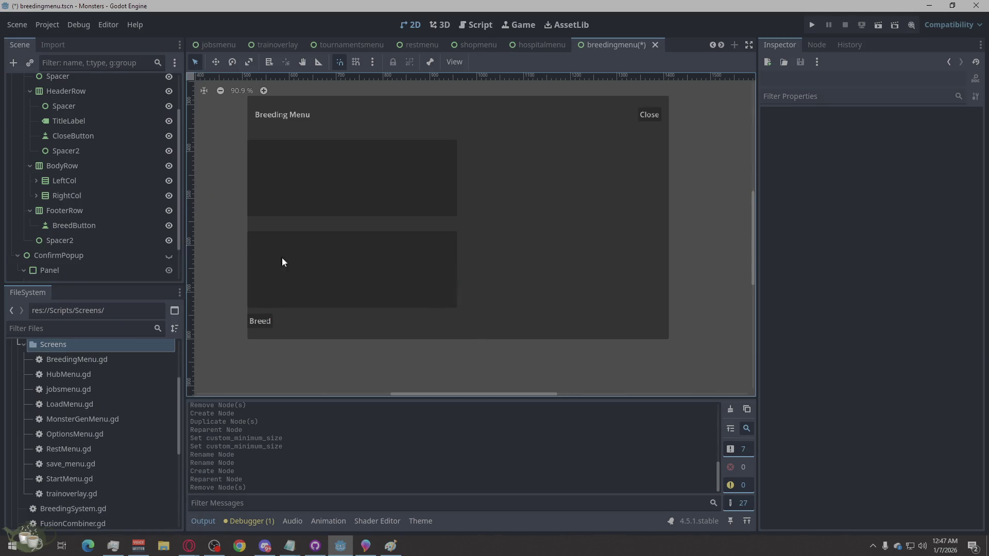
Step: Copy the header Spacer, paste it into FooterRow, and move it above BreedButton
right_click(91, 141)
right_click(82, 110)
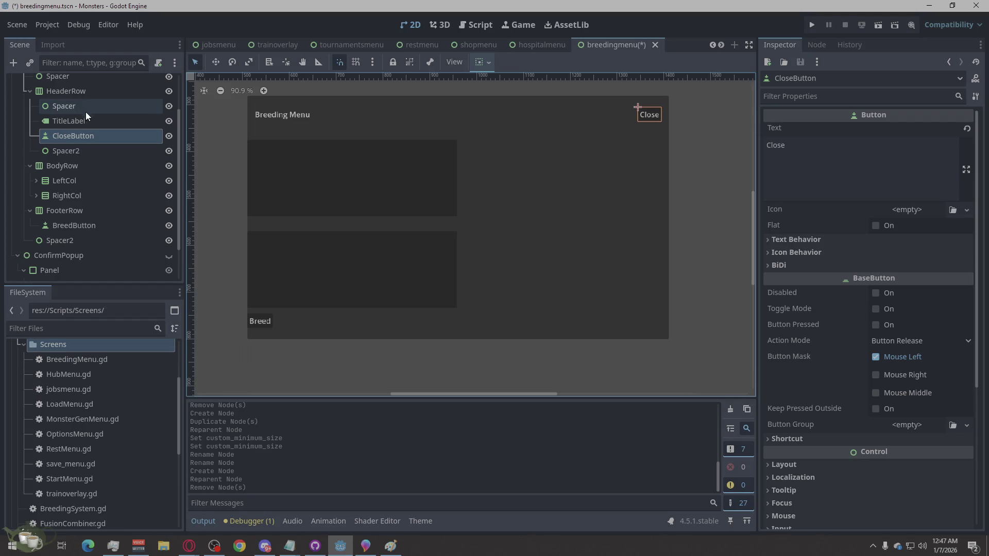
right_click(70, 105)
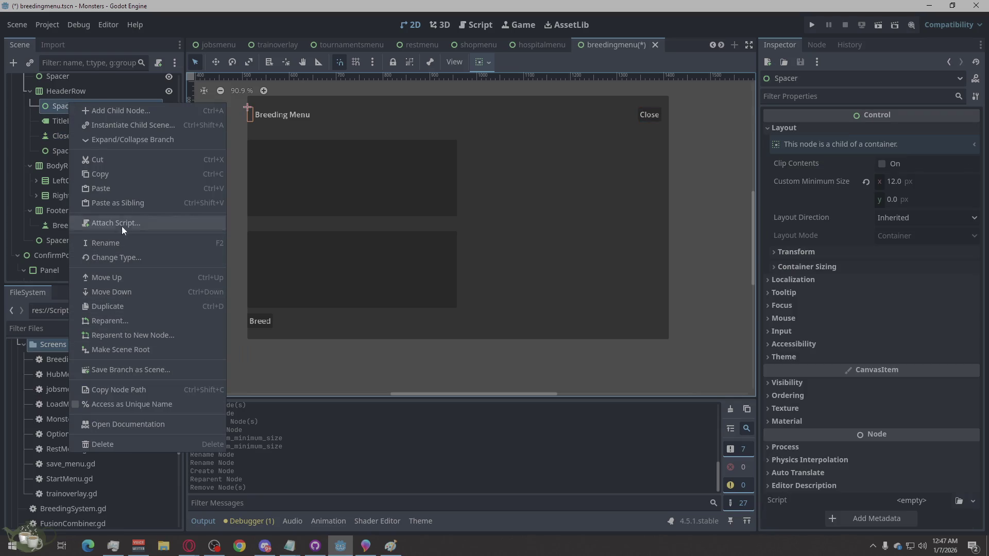
left_click(122, 175)
left_click(69, 212)
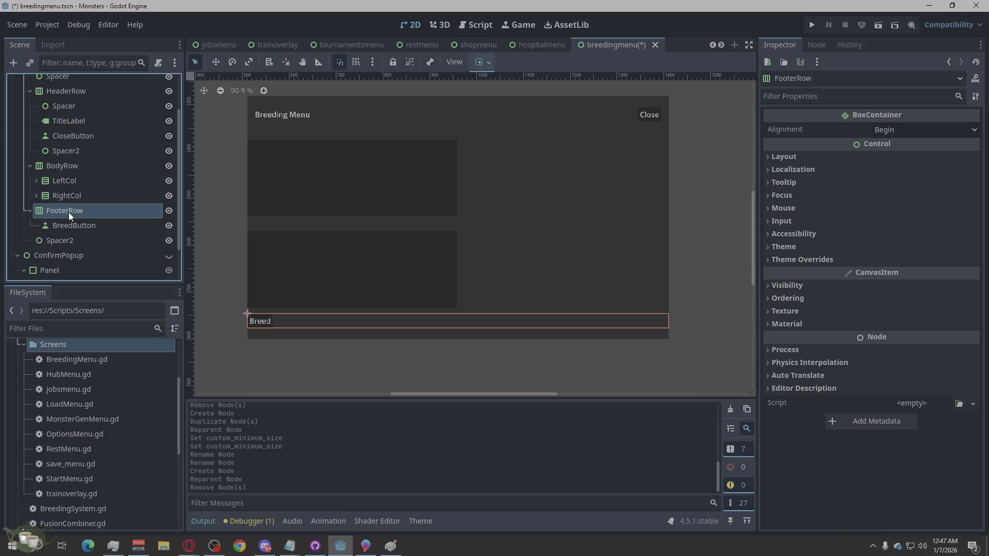
right_click(69, 213)
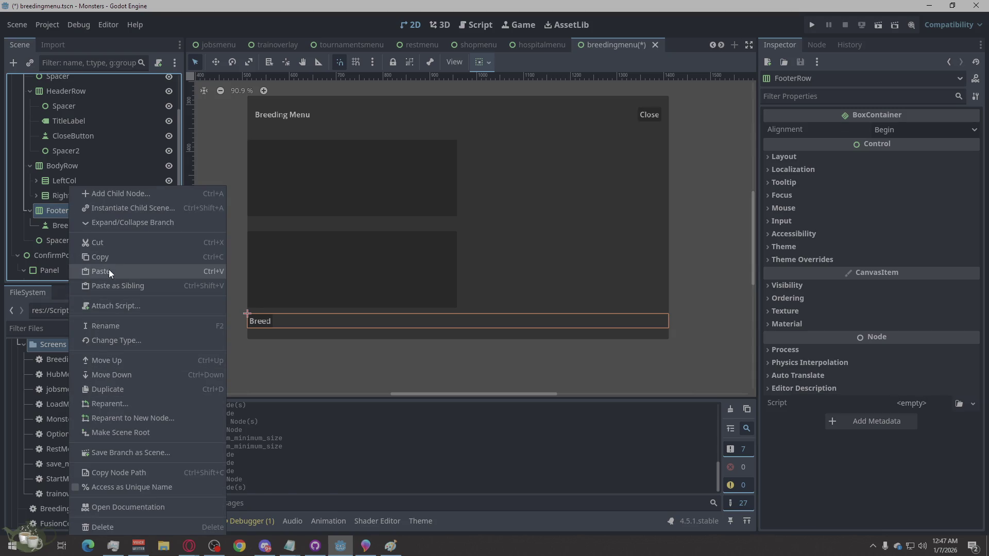
left_click(110, 270)
left_click_drag(54, 241, 60, 219)
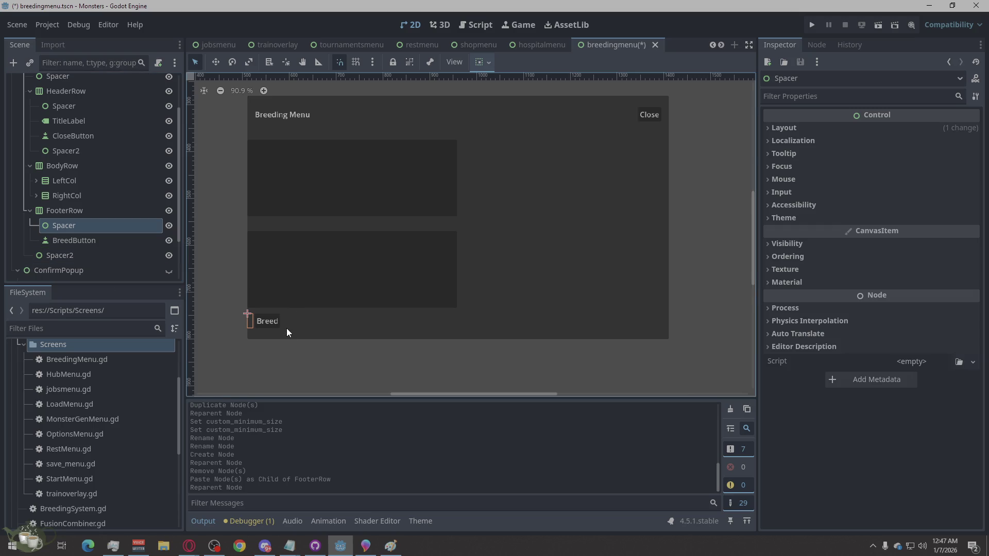
Step: Paste the copied Spacer into BodyRow, duplicate it, and move one copy ahead of LeftCol
scroll(279, 333, "up", 5)
scroll(278, 333, "down", 4)
scroll(278, 333, "down", 12)
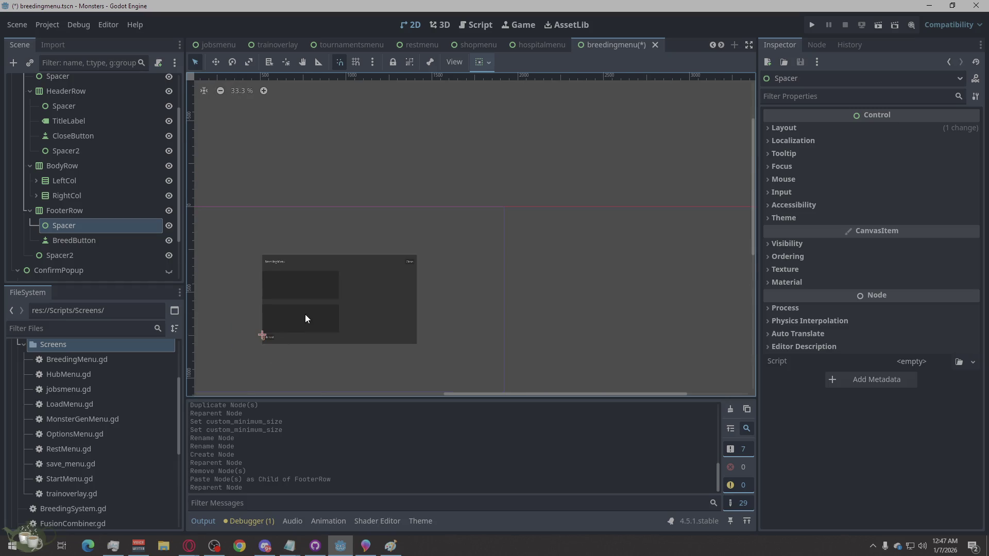
scroll(305, 314, "up", 5)
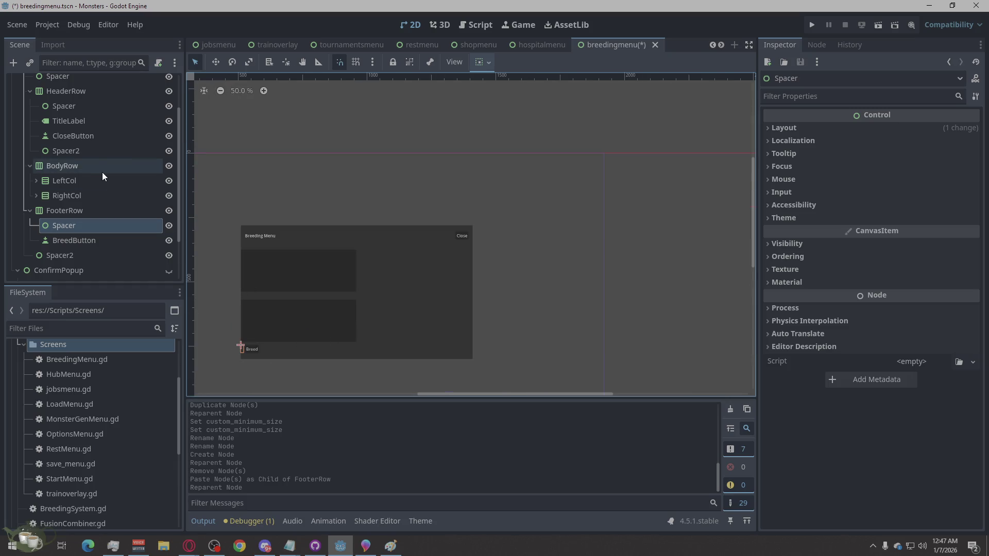
left_click(45, 185)
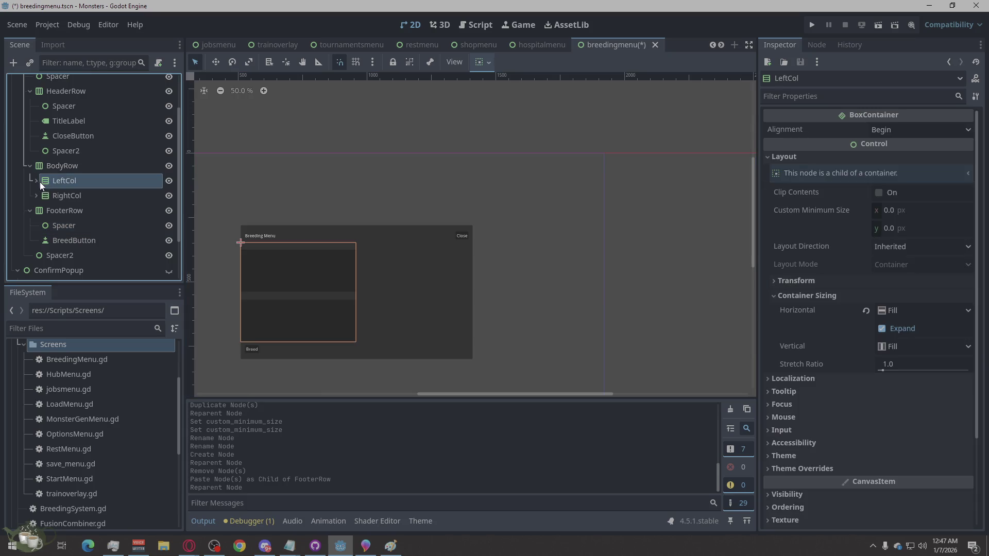
left_click(72, 170)
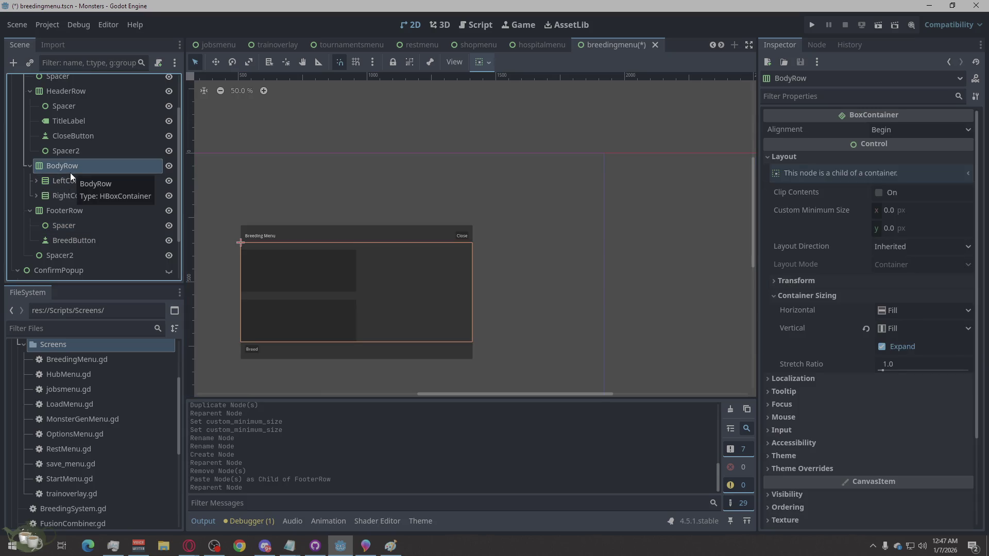
right_click(69, 168)
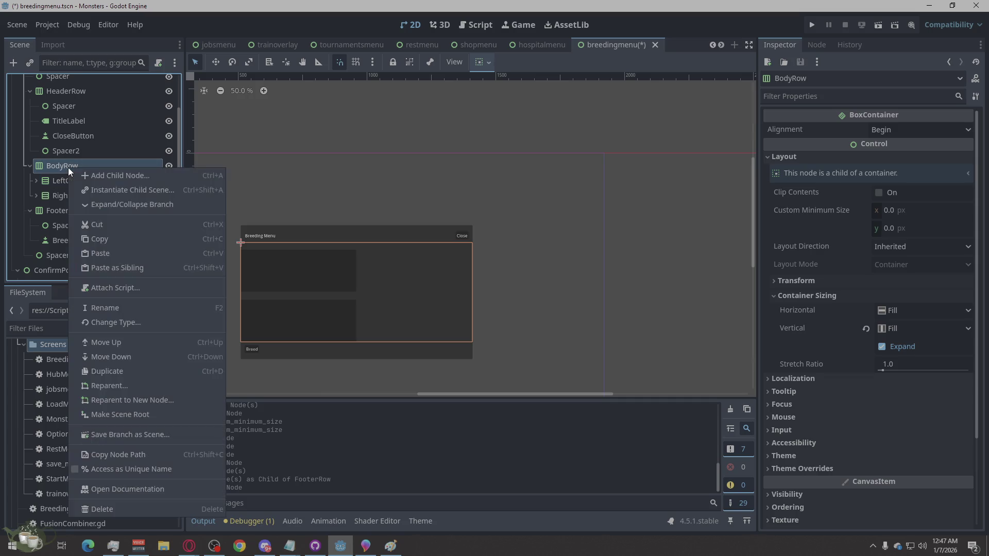
left_click(116, 253)
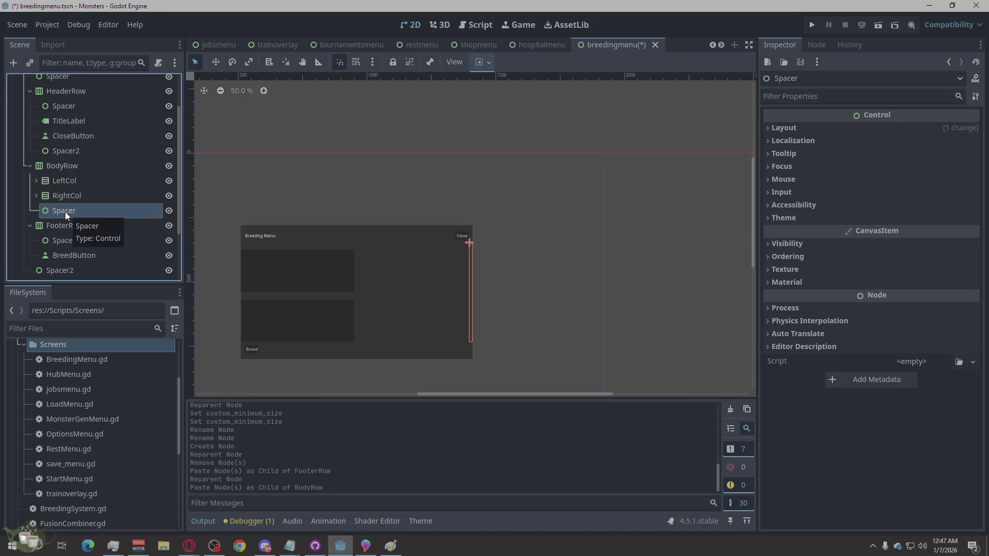
key("ctrl+d")
left_click_drag(64, 212, 67, 177)
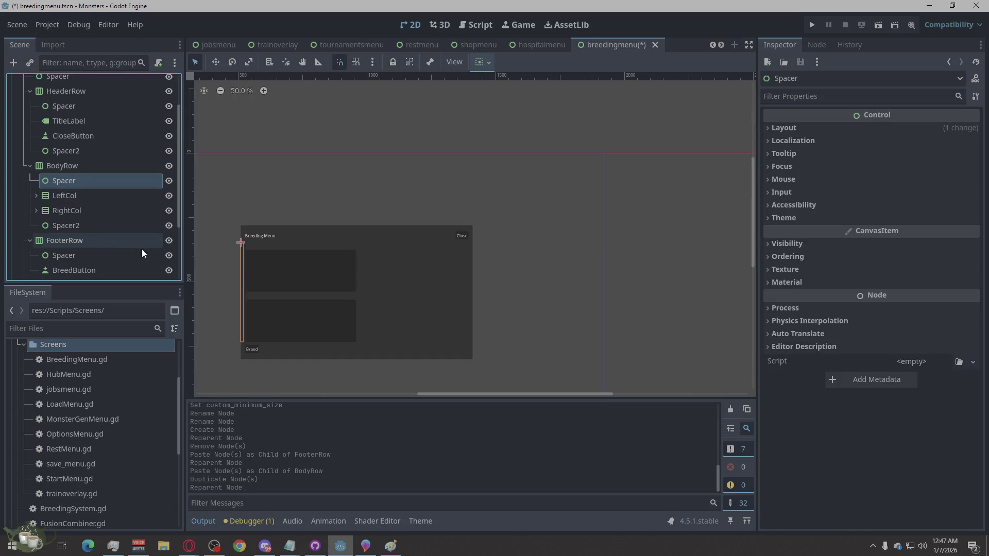
left_click(547, 276)
left_click(678, 261)
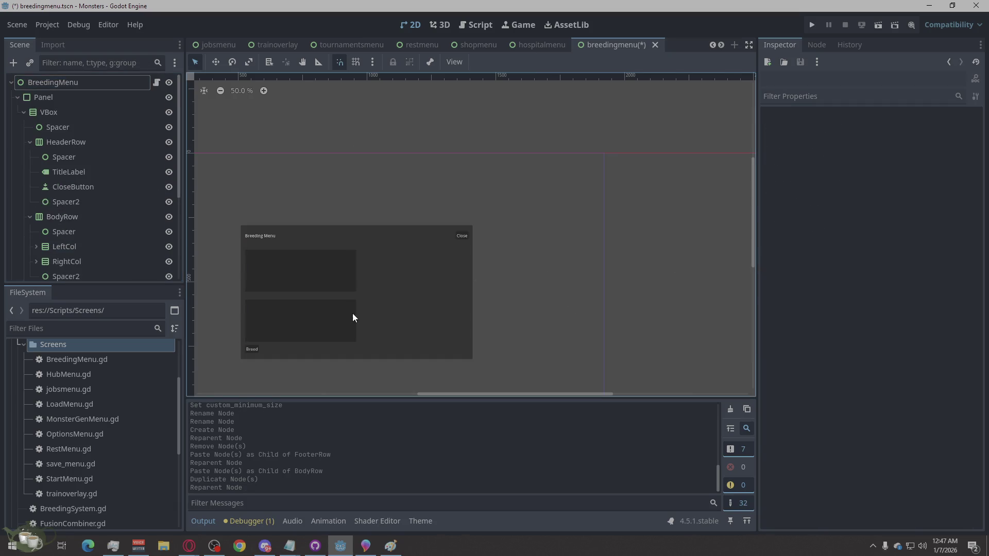
Step: Collapse HeaderRow and FooterRow in the Scene dock, leaving BodyRow's children visible
scroll(317, 322, "up", 3)
scroll(623, 255, "down", 3)
scroll(474, 319, "up", 3)
scroll(290, 362, "down", 3)
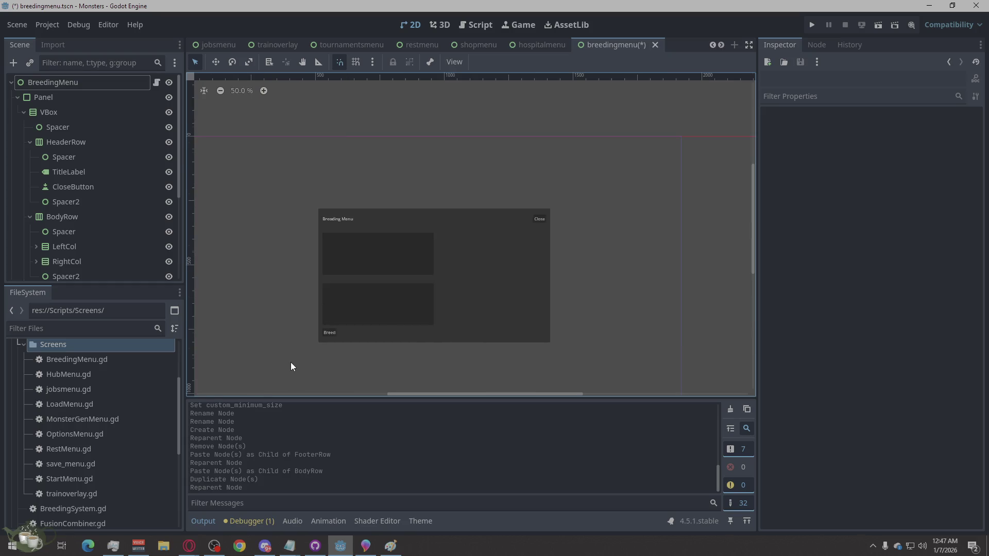
left_click(72, 215)
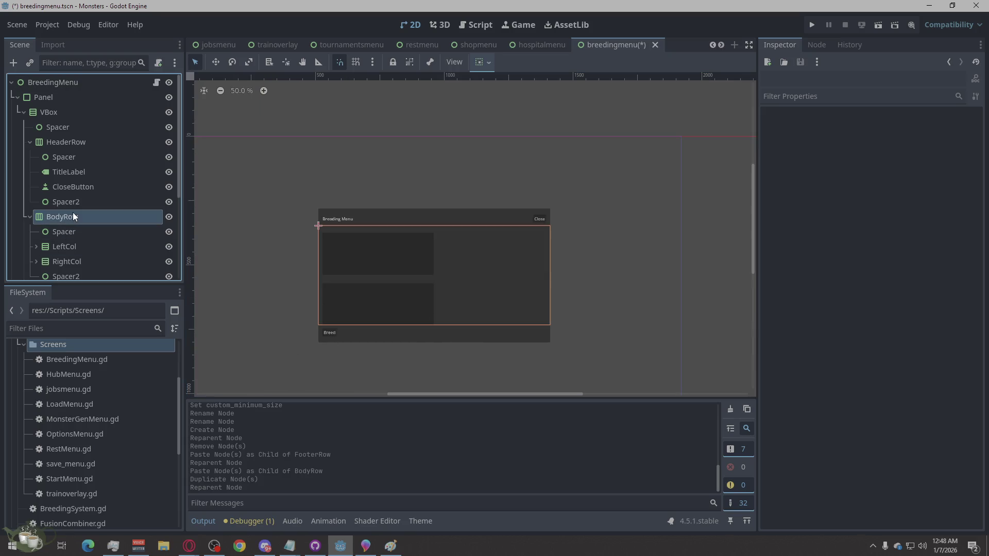
left_click(90, 141)
left_click(29, 141)
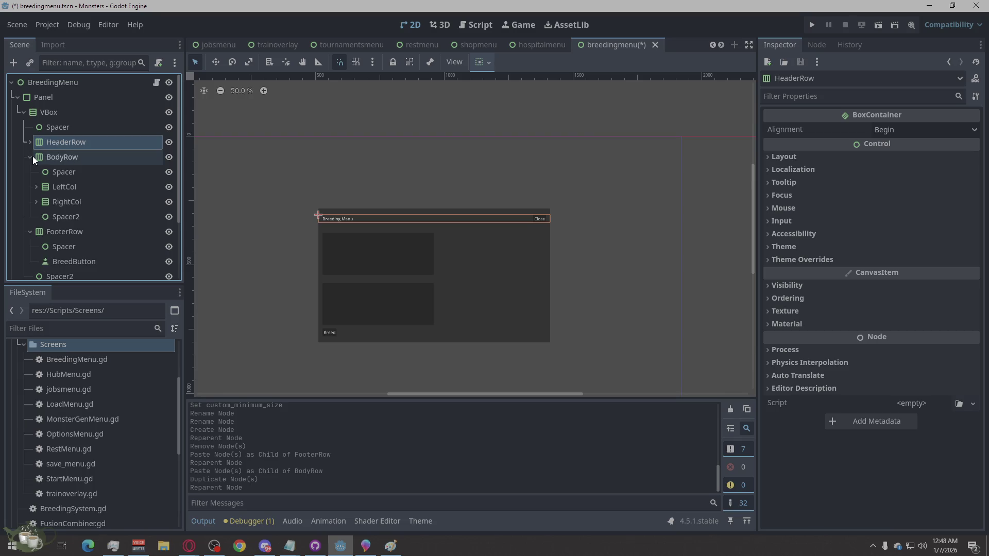
left_click(27, 154)
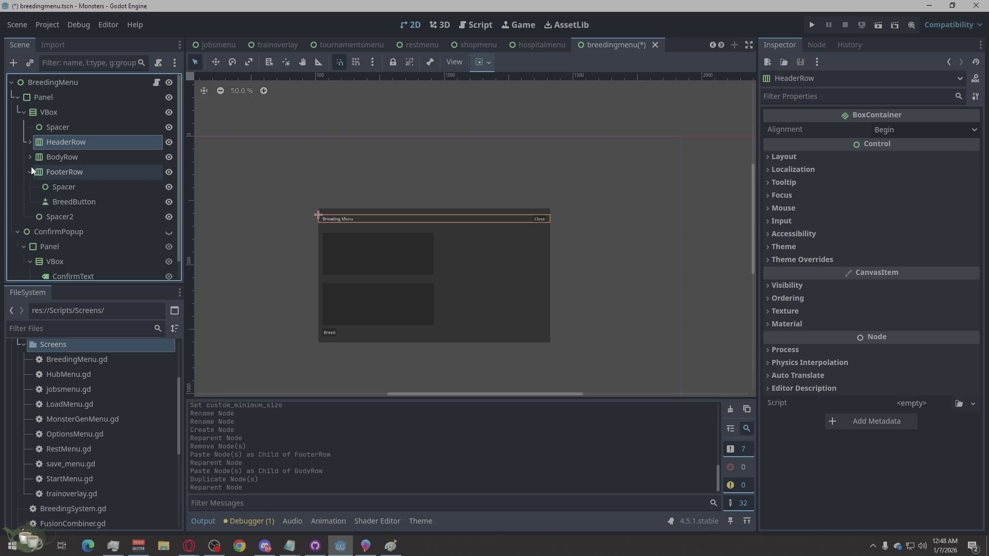
left_click(31, 167)
left_click(31, 158)
left_click(64, 189)
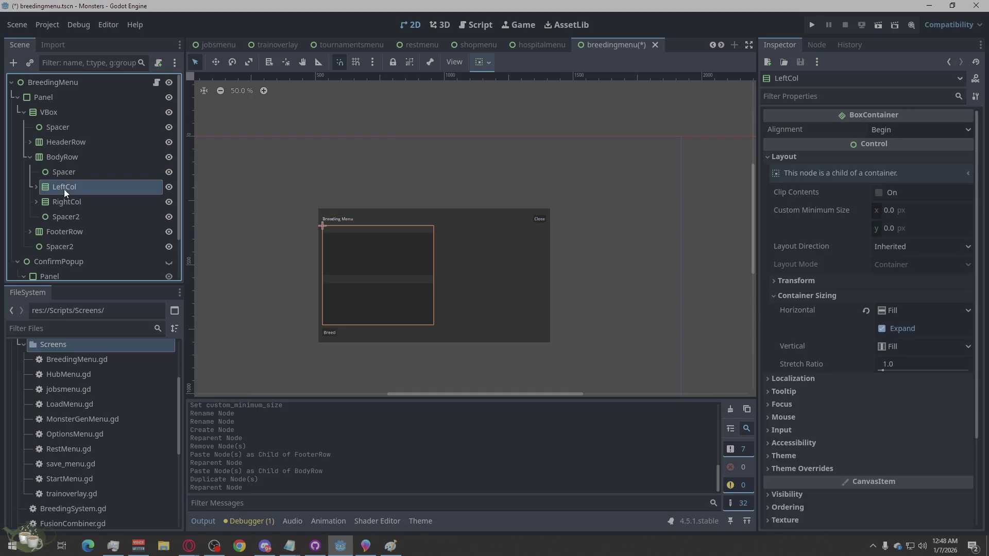
left_click(64, 176)
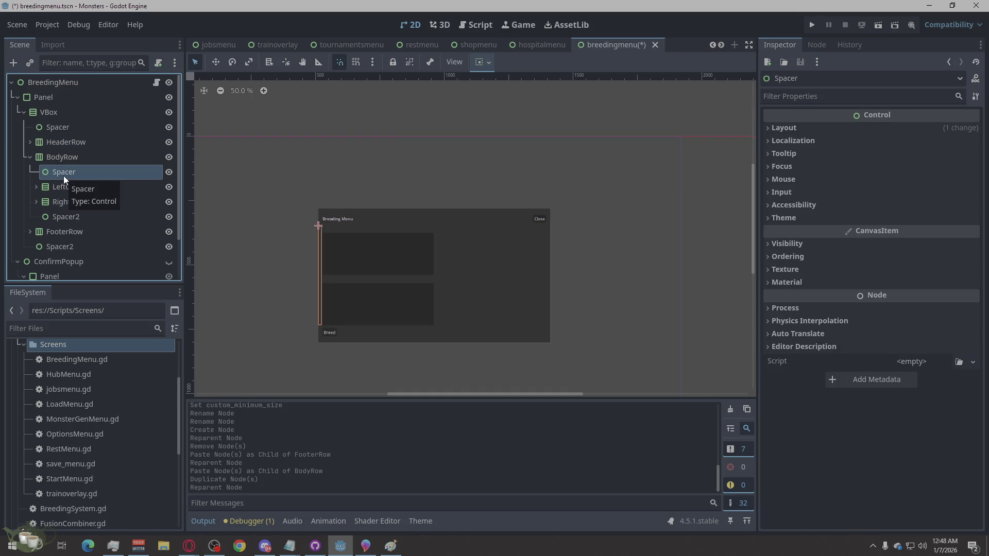
Step: Move Spacer2 between LeftCol and RightCol and duplicate it as Spacer3 below RightCol
left_click_drag(56, 215, 67, 193)
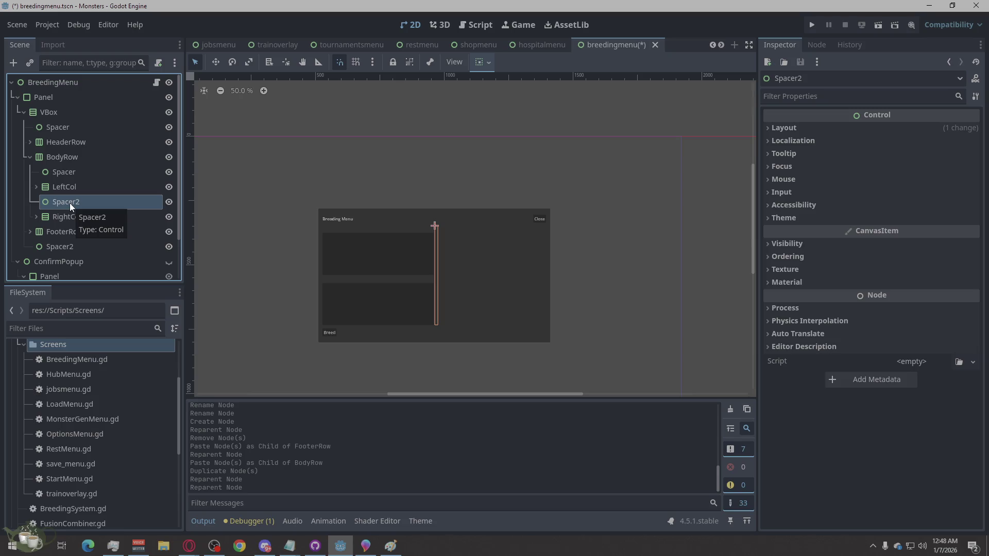
key("ctrl+d")
mouse_move(67, 218)
left_mouse_down()
mouse_move(66, 237)
mouse_move(53, 239)
left_mouse_up()
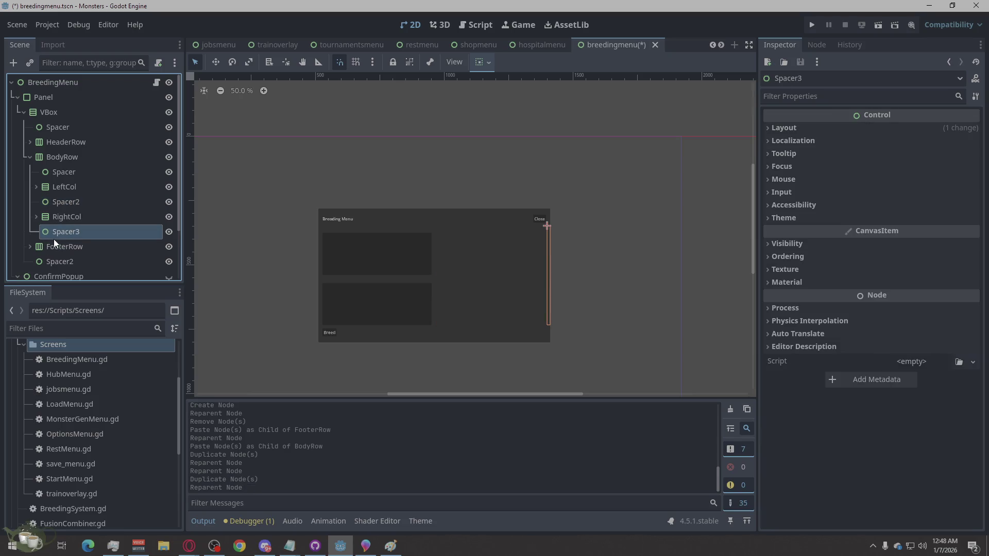
Step: Deselect the nodes and save the breeding menu scene with Ctrl+S
left_click(446, 156)
left_click(711, 168)
key("ctrl+s")
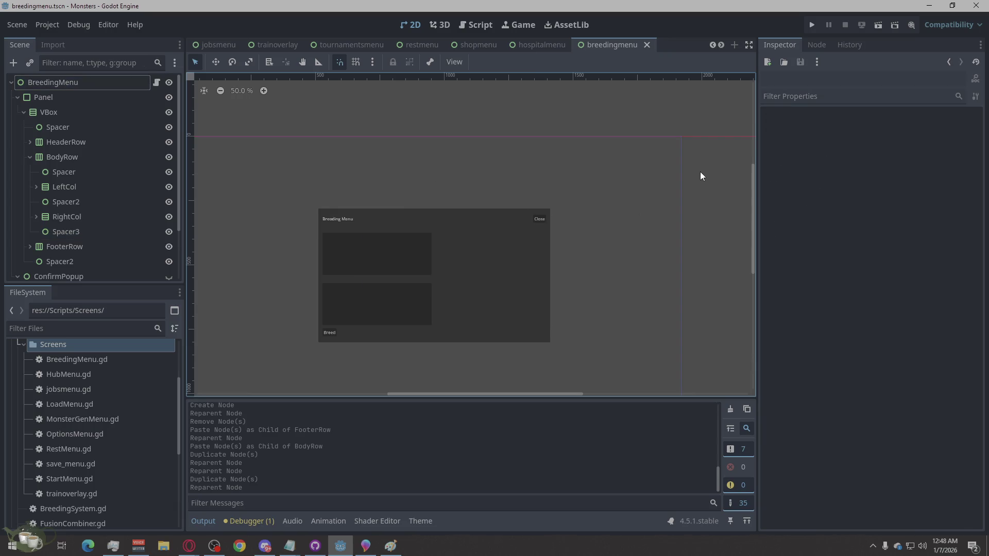
Step: Run the project, start a new game, view the Breeding Menu's empty parent lists, then quit
left_click(809, 23)
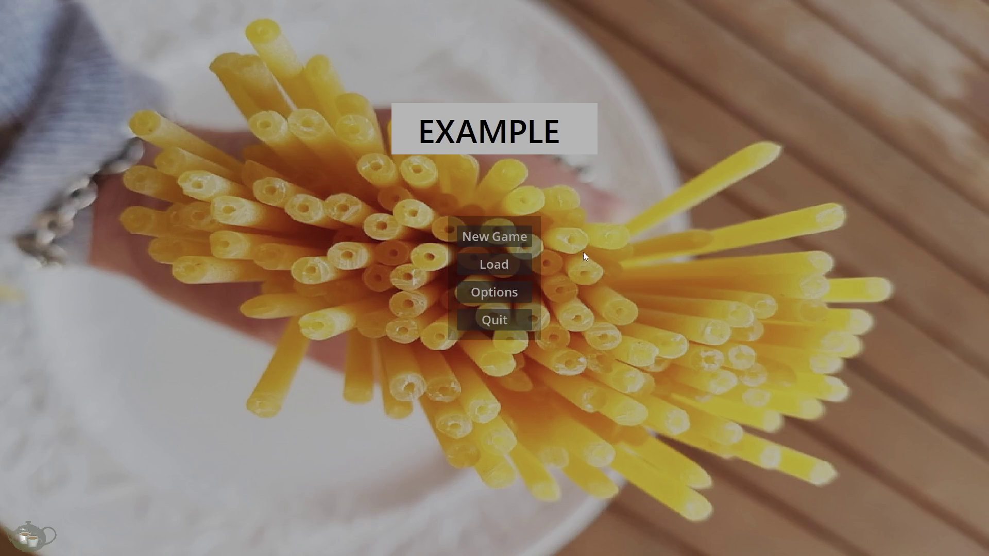
left_click(516, 241)
left_click(894, 242)
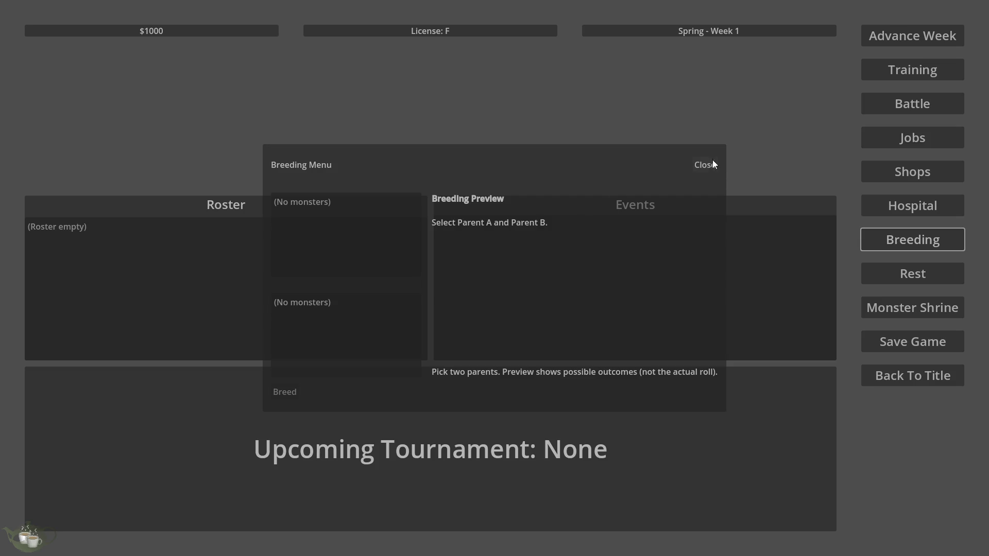
left_click(339, 314)
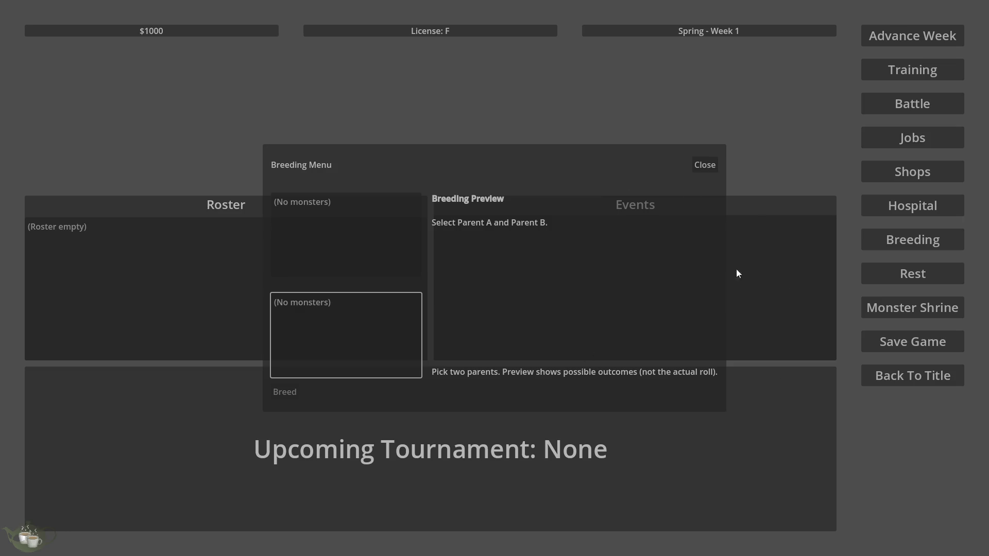
left_click(705, 165)
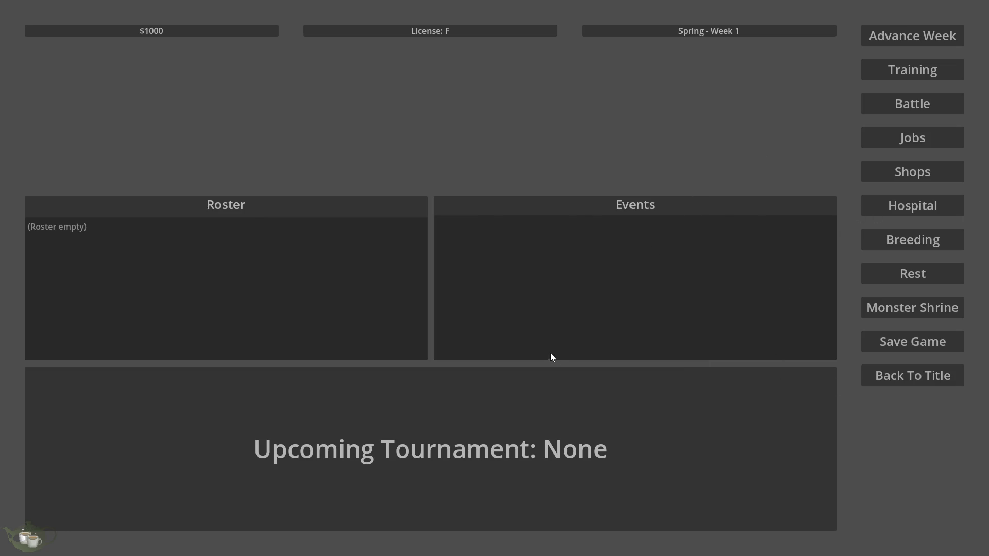
left_click(894, 376)
left_click(465, 326)
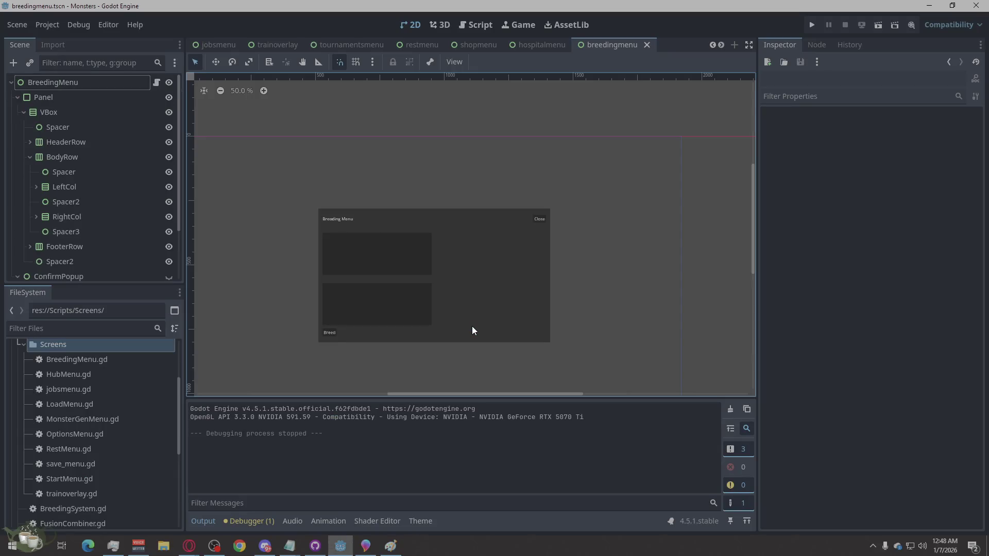
Step: Add a ColorRect child to Panel and make it Panel's first child, behind VBox
left_click(76, 94)
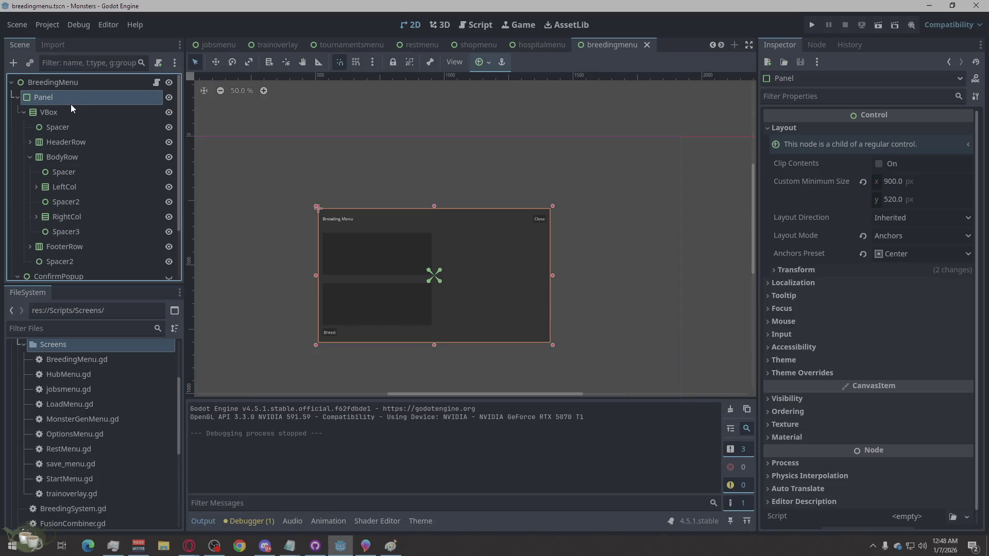
right_click(67, 100)
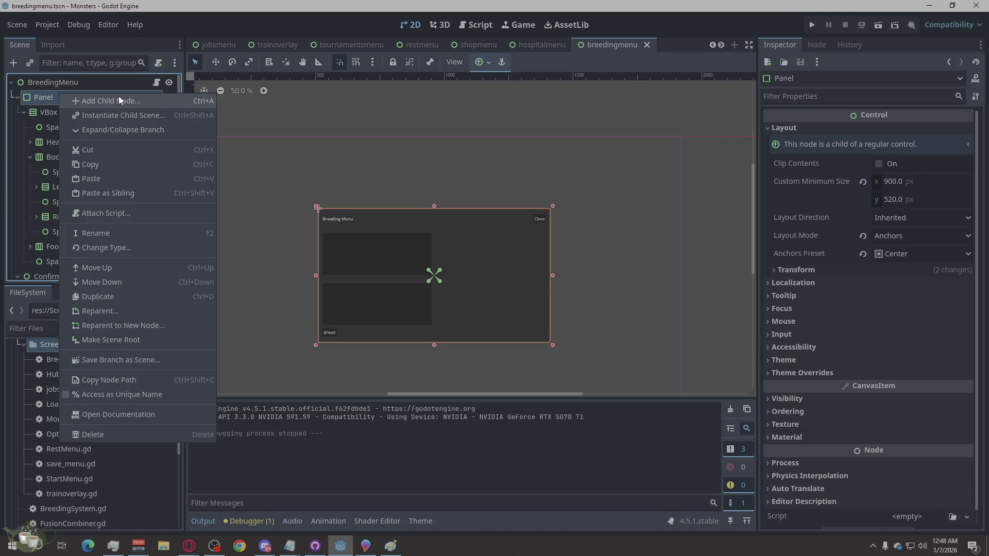
left_click(119, 96)
type("color")
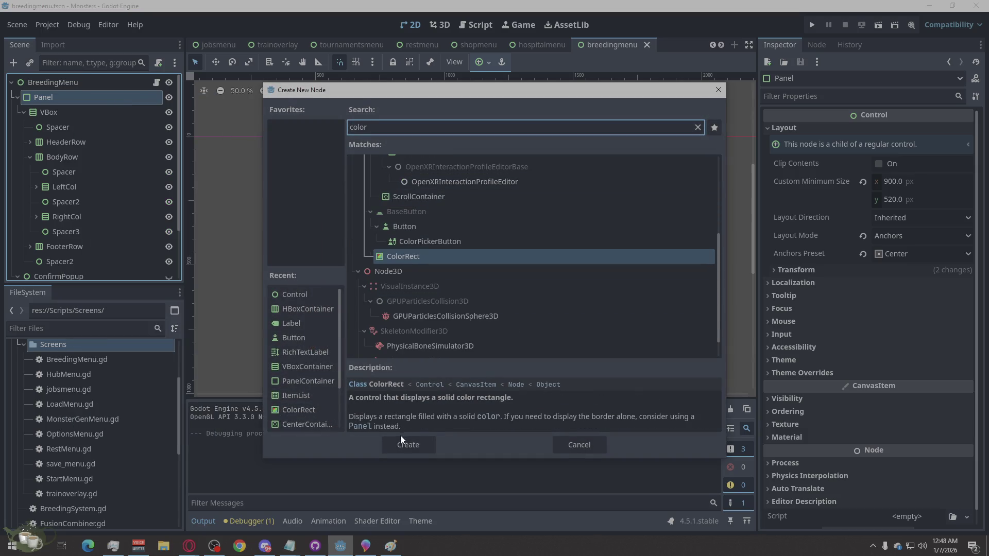
left_click(405, 443)
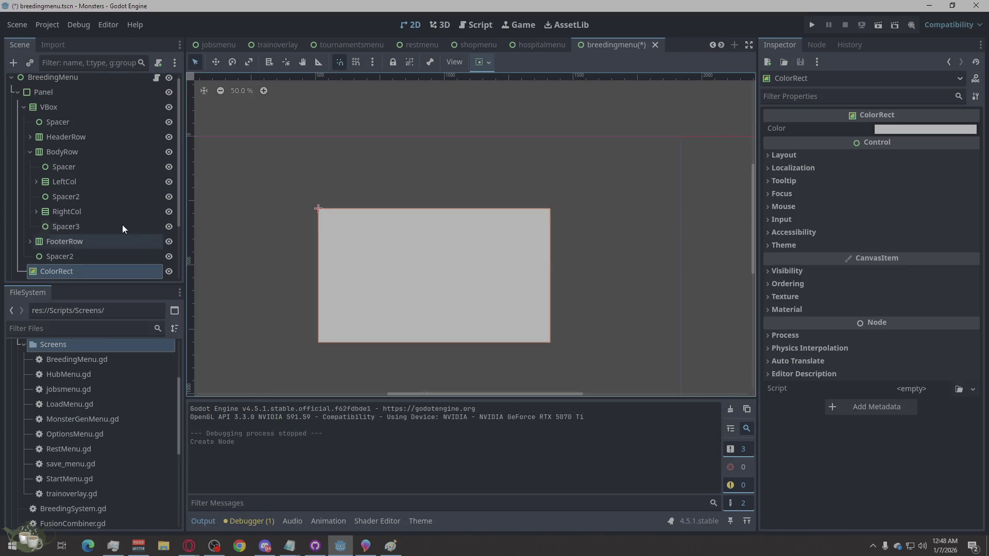
left_click_drag(59, 271, 35, 97)
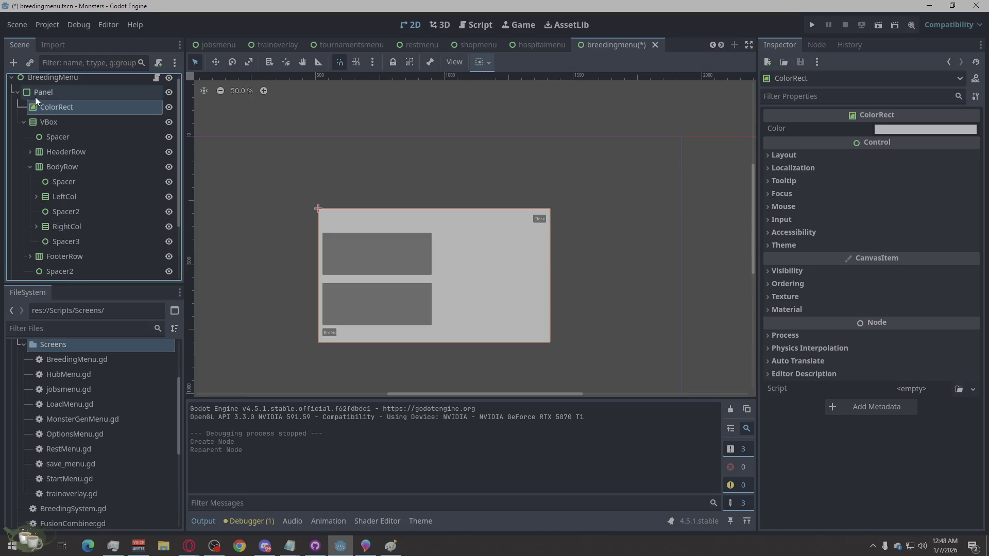
Step: Set the ColorRect's colour to dark grey #4e4e4e and save the scene
right_click(56, 108)
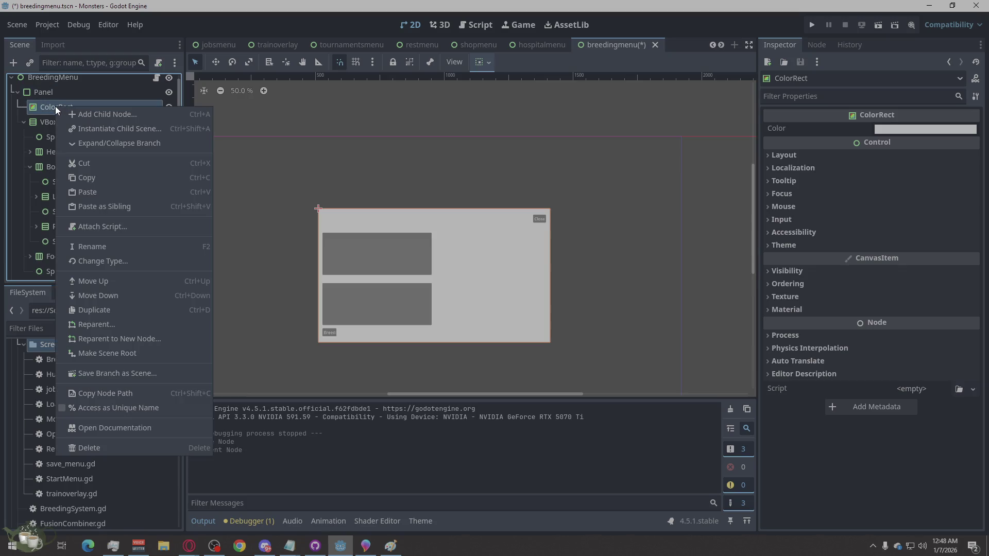
left_click(885, 129)
left_click(927, 129)
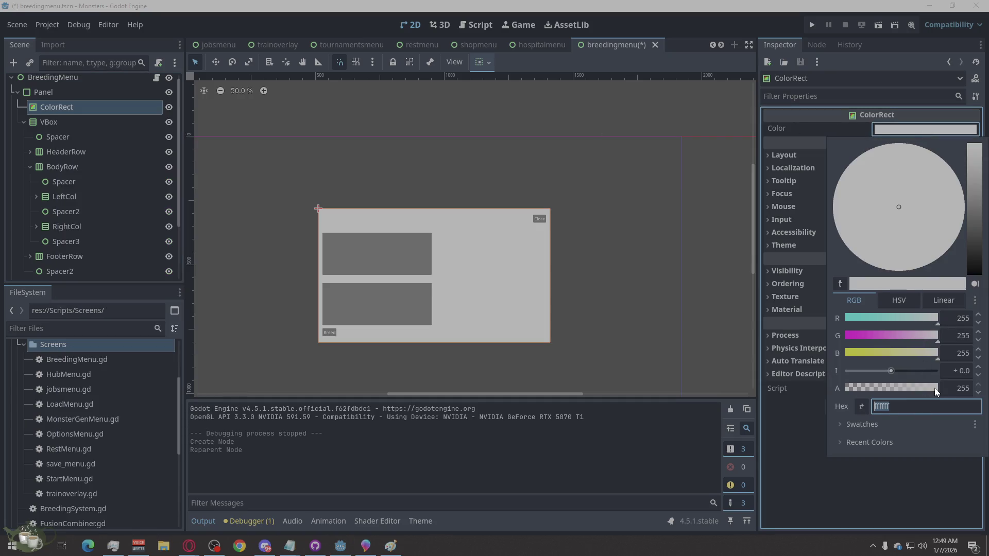
mouse_move(892, 373)
left_mouse_down()
mouse_move(921, 375)
mouse_move(875, 375)
left_mouse_up()
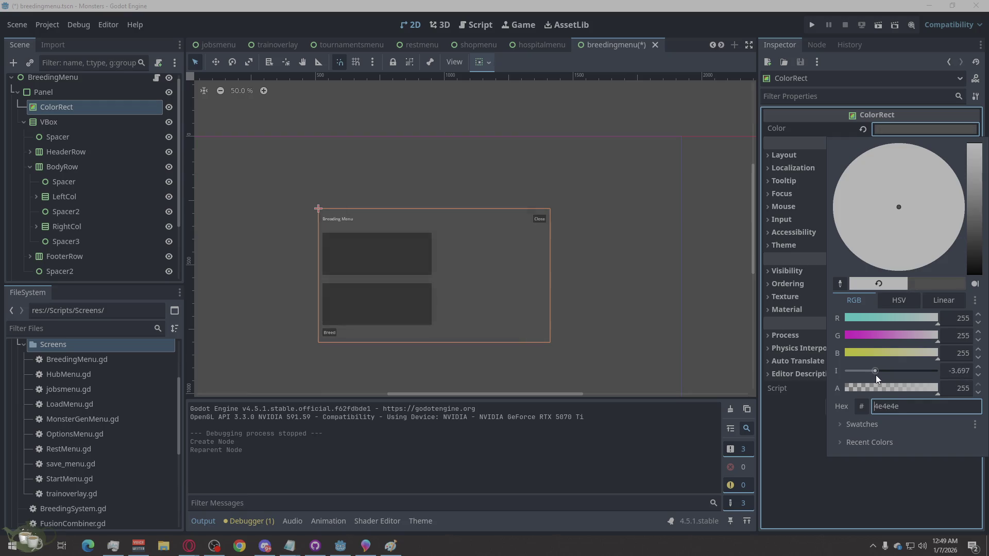
left_click(642, 229)
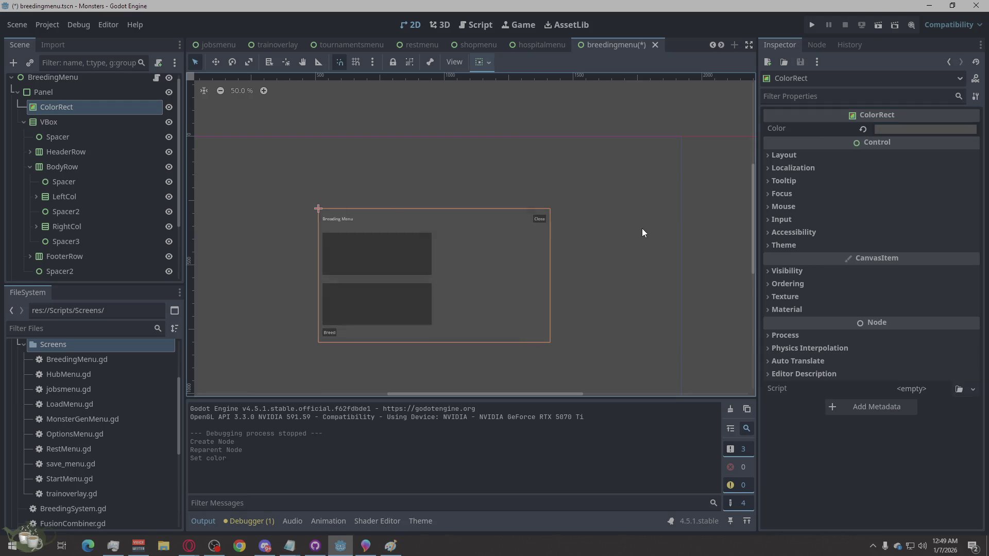
key("ctrl+s")
left_click(688, 134)
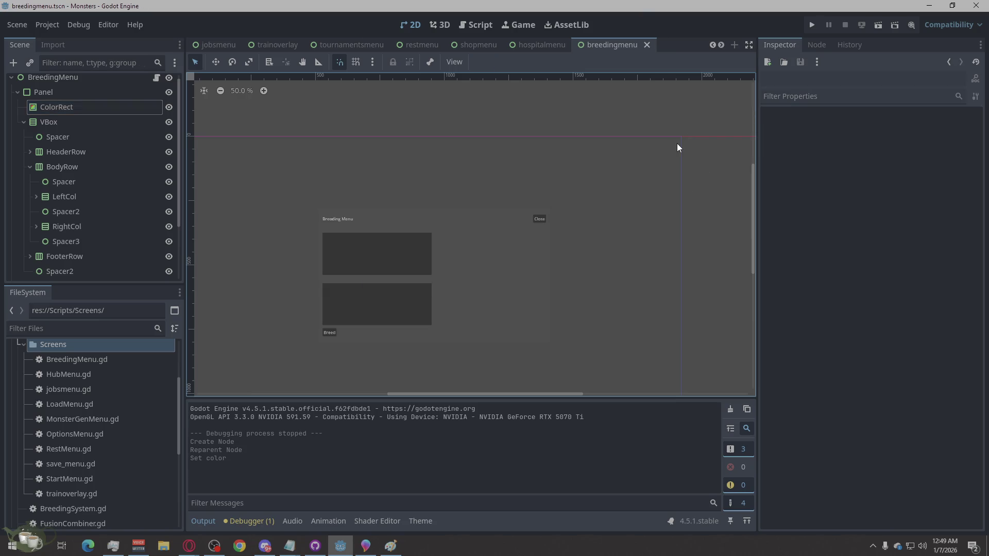
Step: Launch the game, start a new game, and check the still-empty Breeding Menu
left_click(815, 24)
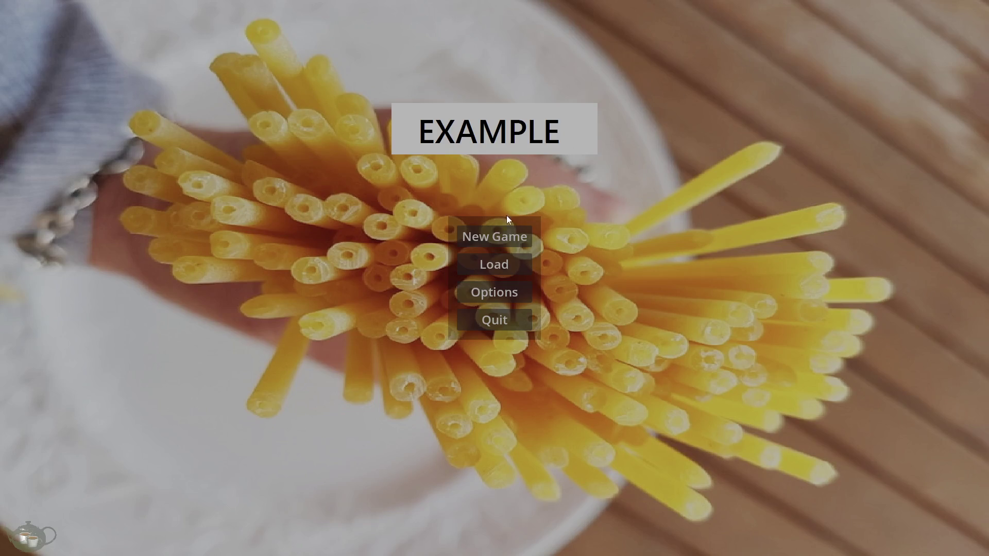
left_click(498, 234)
left_click(874, 241)
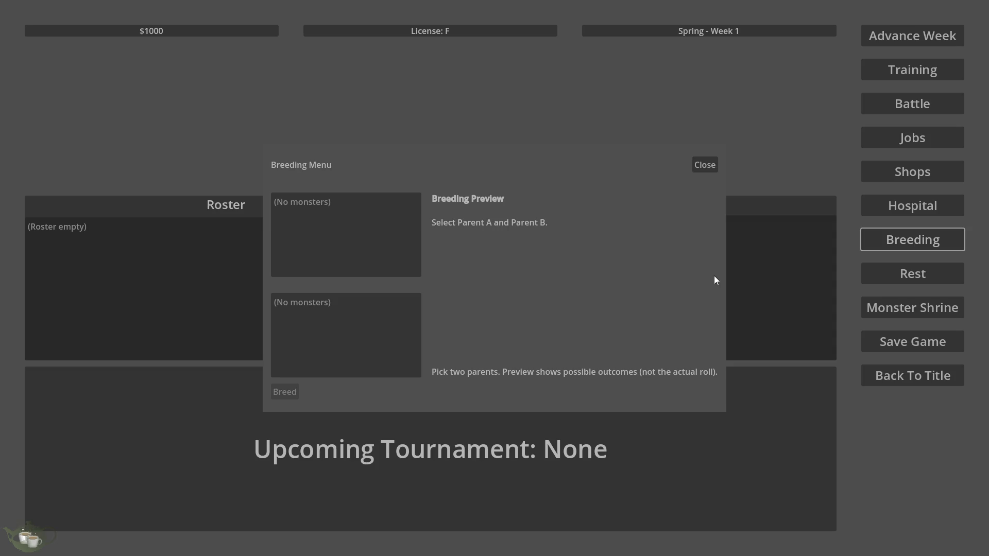
left_click(704, 166)
left_click(892, 239)
left_click(726, 192)
Step: Add six shrine monsters (Metal, Construct, Metal/Plant, Construct/Construct, Slime, Metal/Beast) to the roster, then open Breeding
left_click(927, 301)
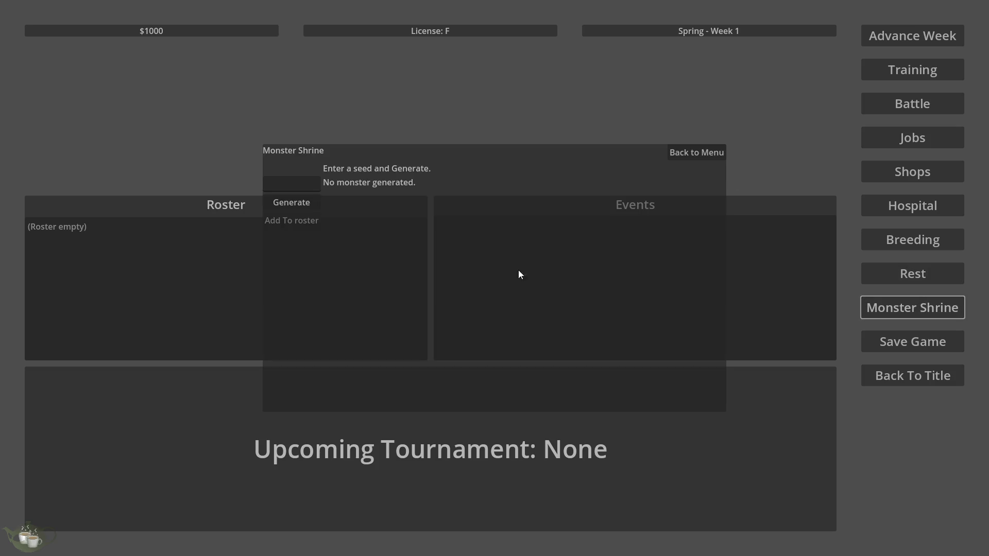
left_click(289, 202)
left_click(287, 224)
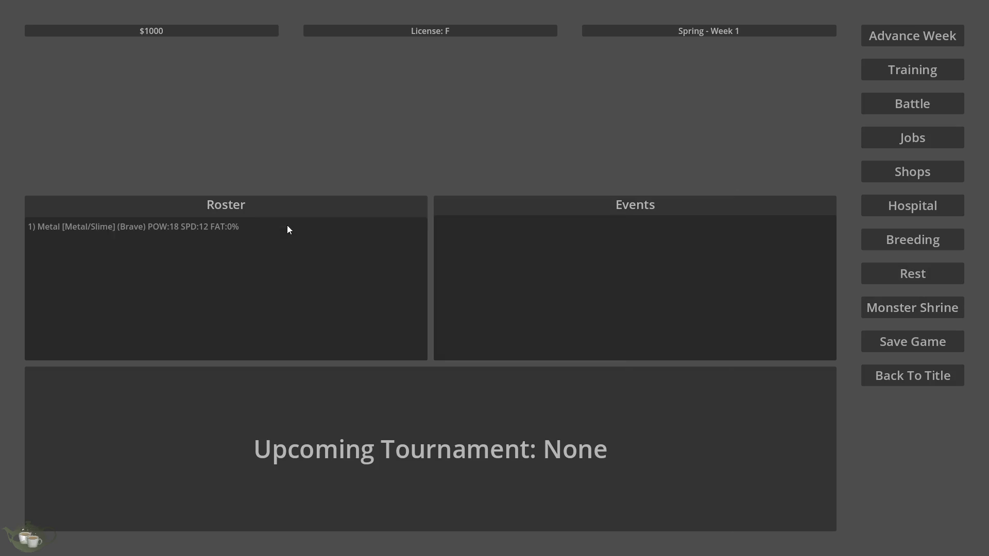
left_click(871, 308)
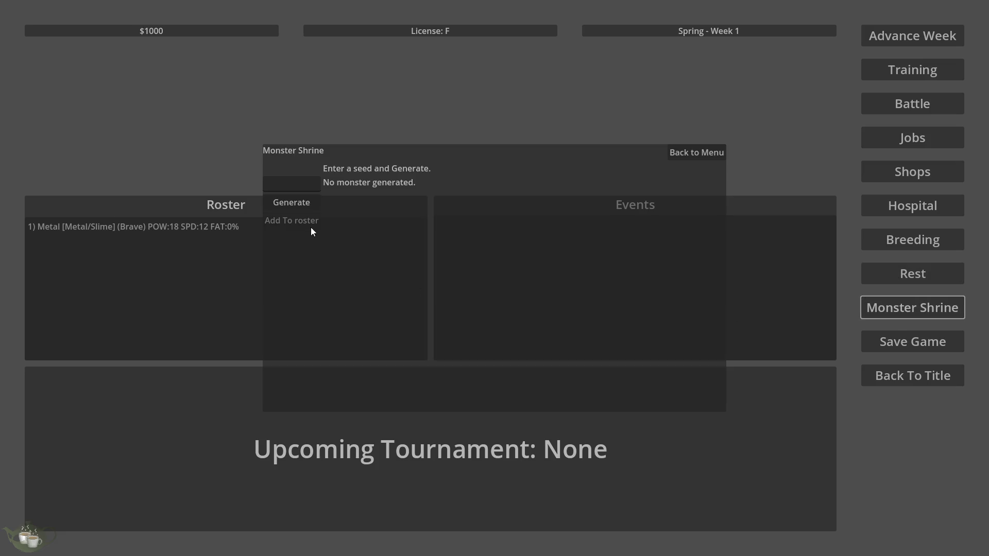
left_click(290, 203)
left_click(286, 220)
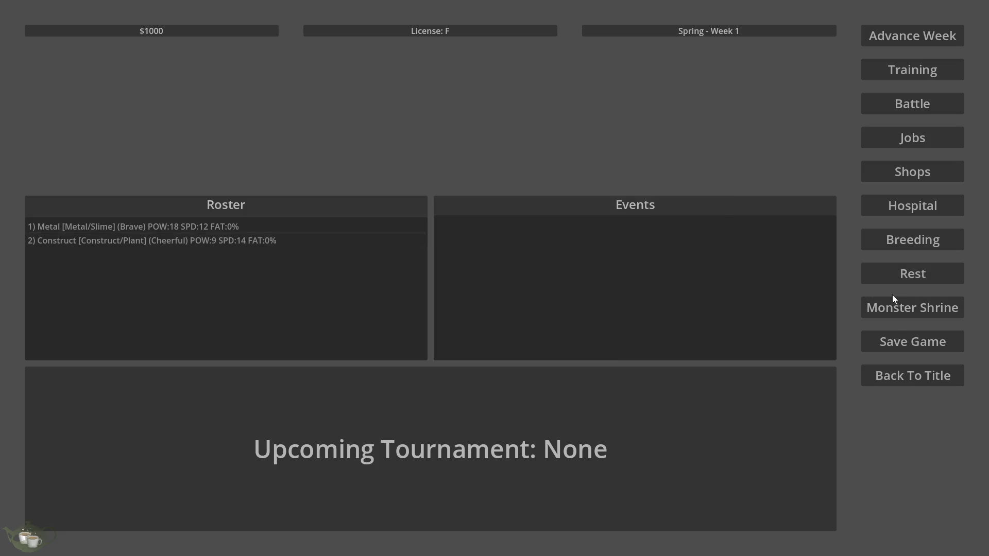
left_click(890, 304)
left_click(304, 204)
left_click(302, 217)
left_click(870, 309)
left_click(291, 202)
left_click(287, 220)
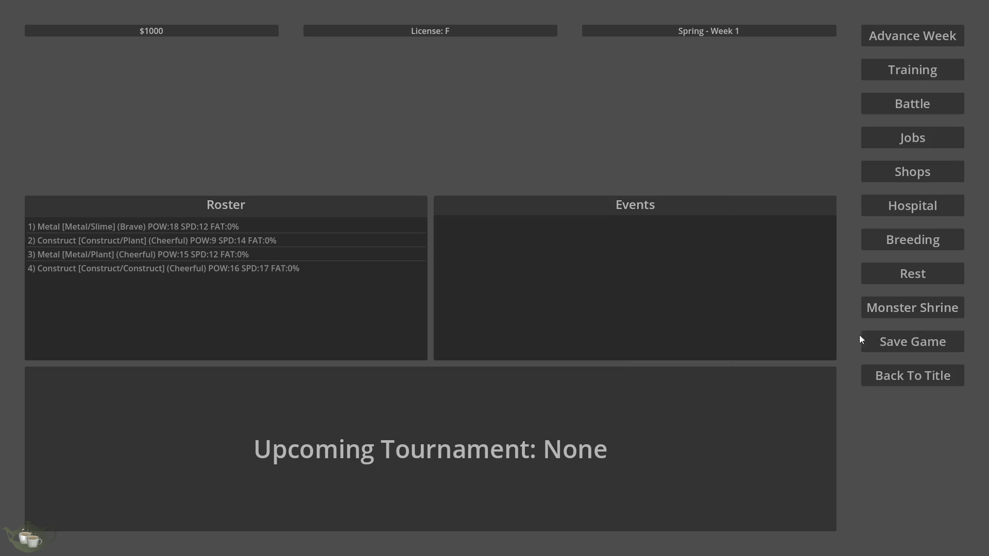
left_click(887, 308)
left_click(291, 202)
left_click(289, 218)
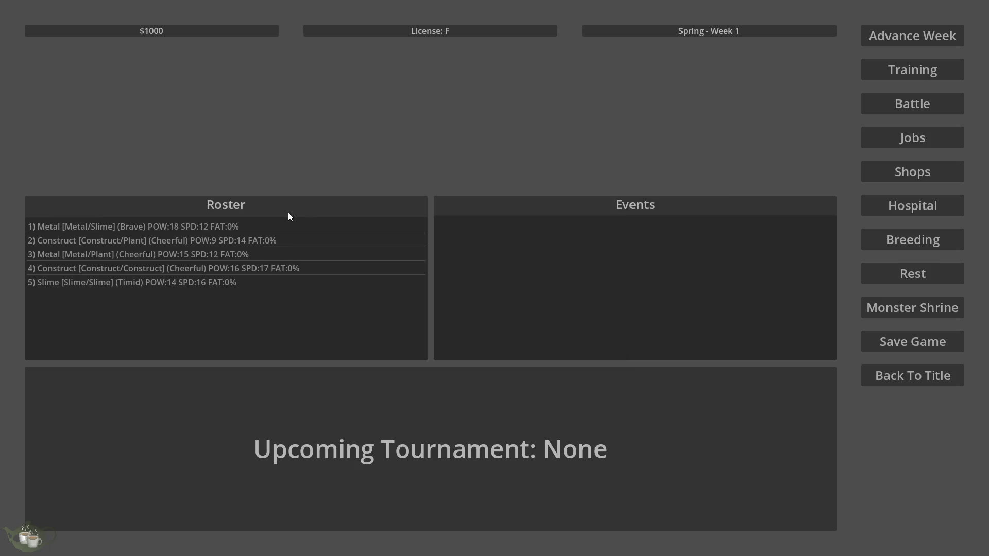
left_click(896, 308)
left_click(294, 202)
left_click(290, 218)
left_click(911, 242)
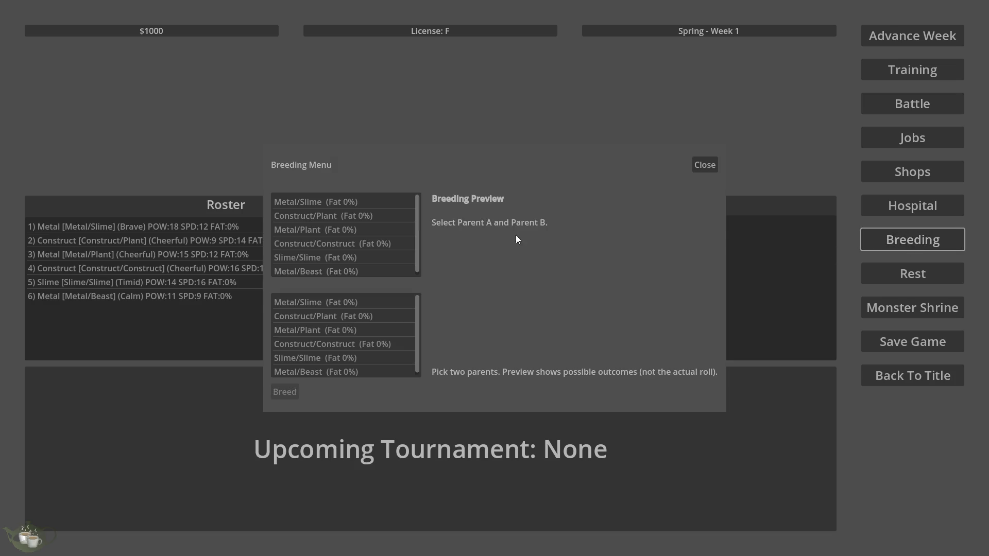
Step: Select Metal/Slime as first parent, try it with itself, then choose Construct/Plant as second parent
left_click(354, 205)
left_click(368, 303)
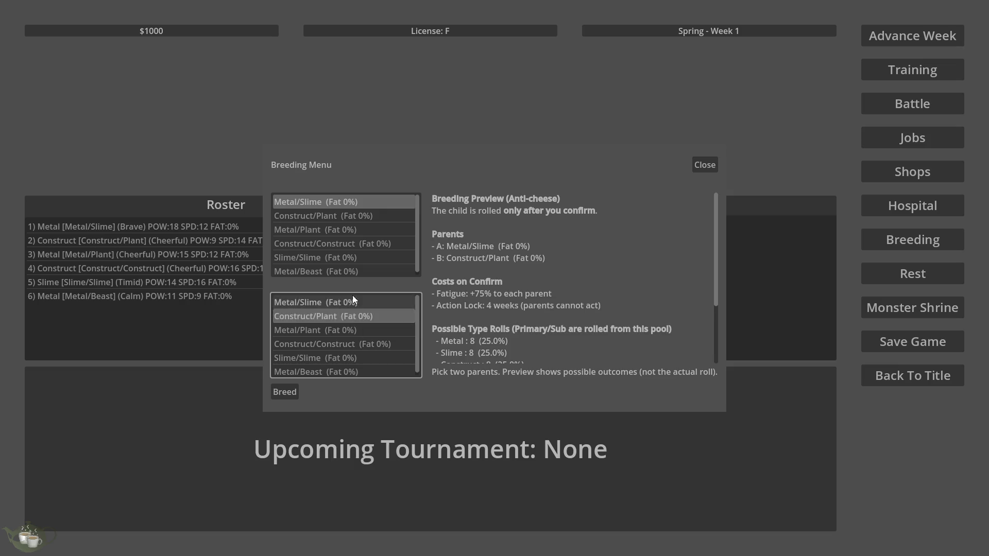
left_click(352, 297)
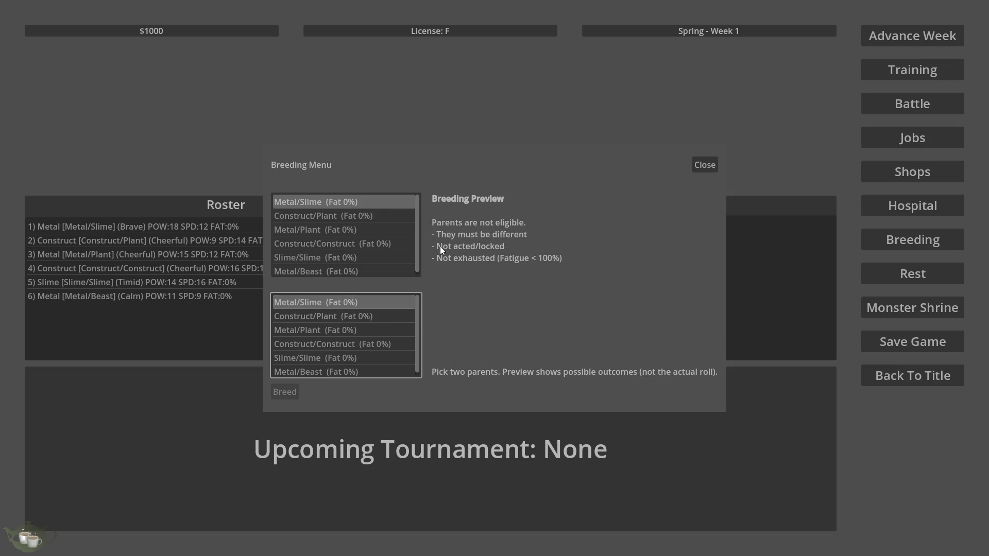
left_click(368, 315)
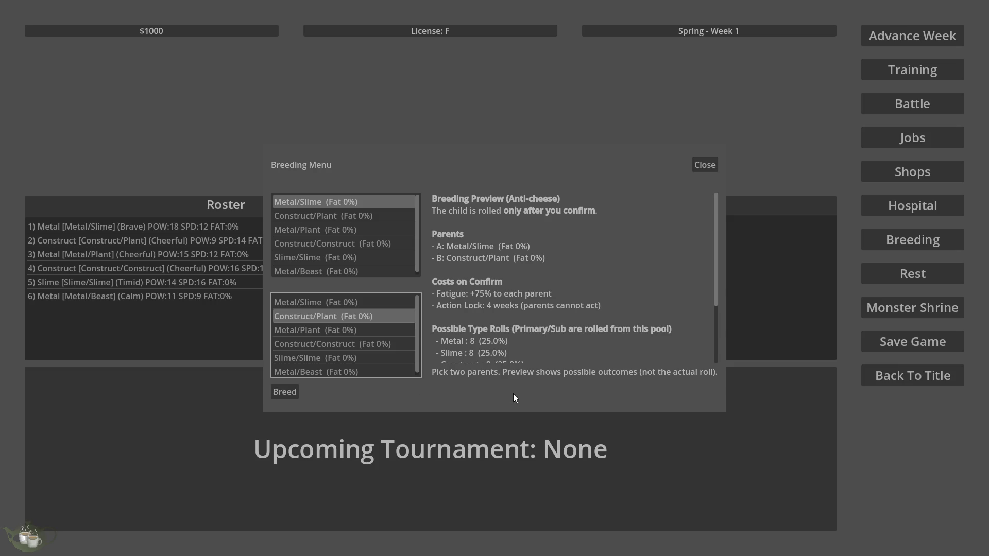
Step: Scroll through the preview showing costs, four types at 25% and two natures at 50%
scroll(558, 335, "down", 3)
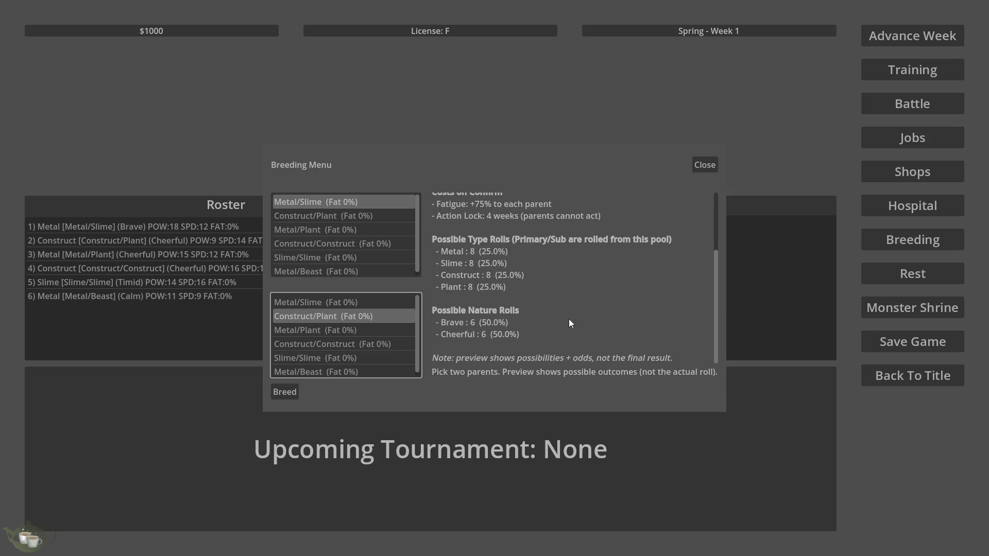
scroll(569, 323, "up", 3)
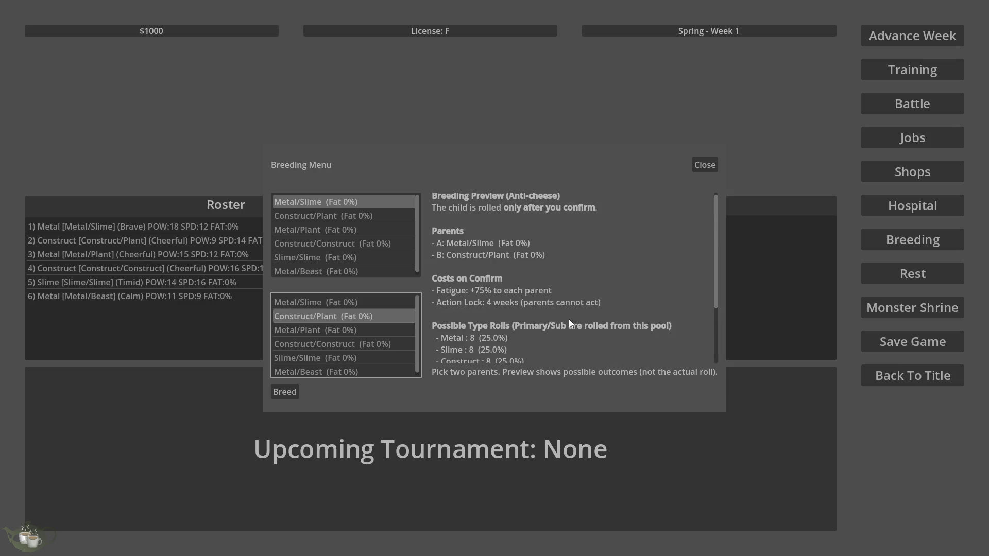
scroll(569, 318, "up", 1)
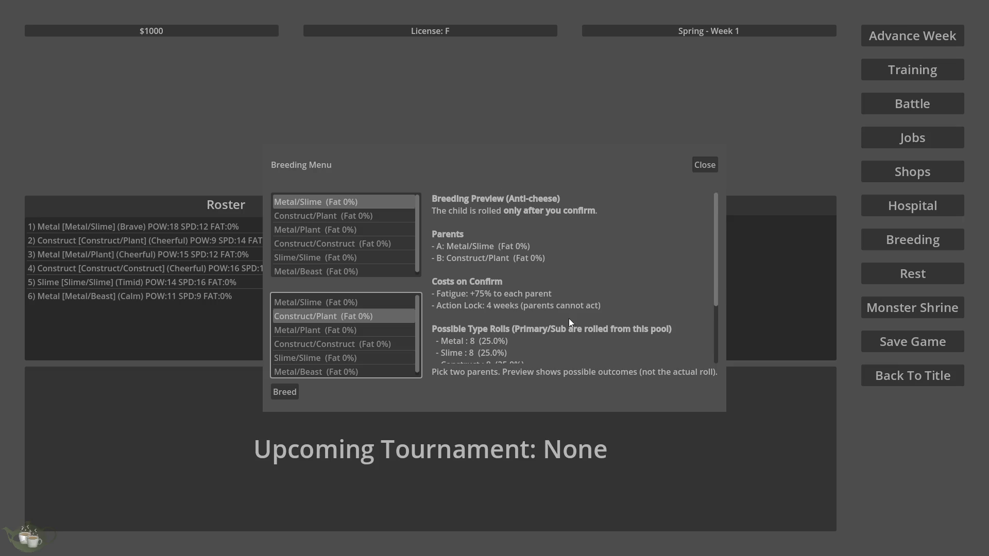
scroll(569, 319, "down", 2)
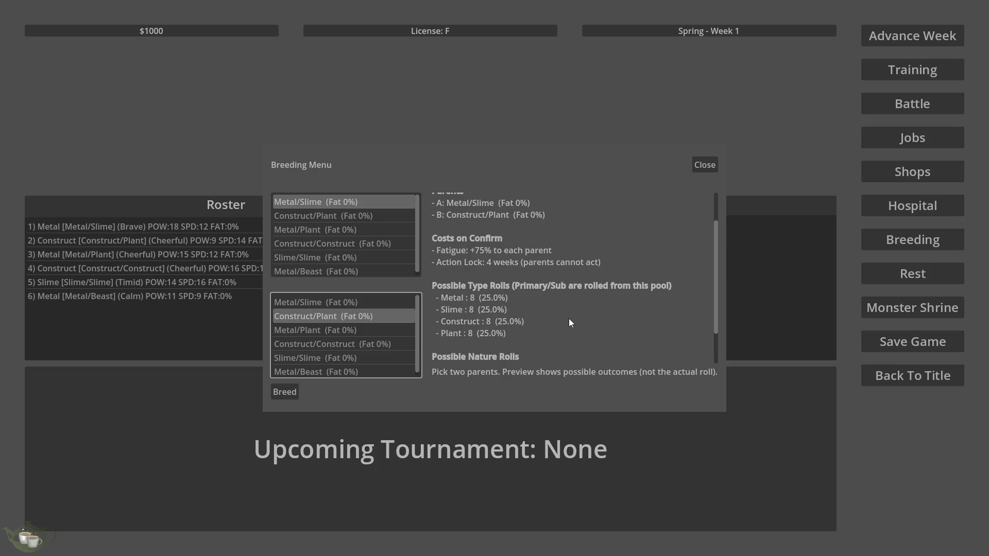
scroll(568, 323, "down", 2)
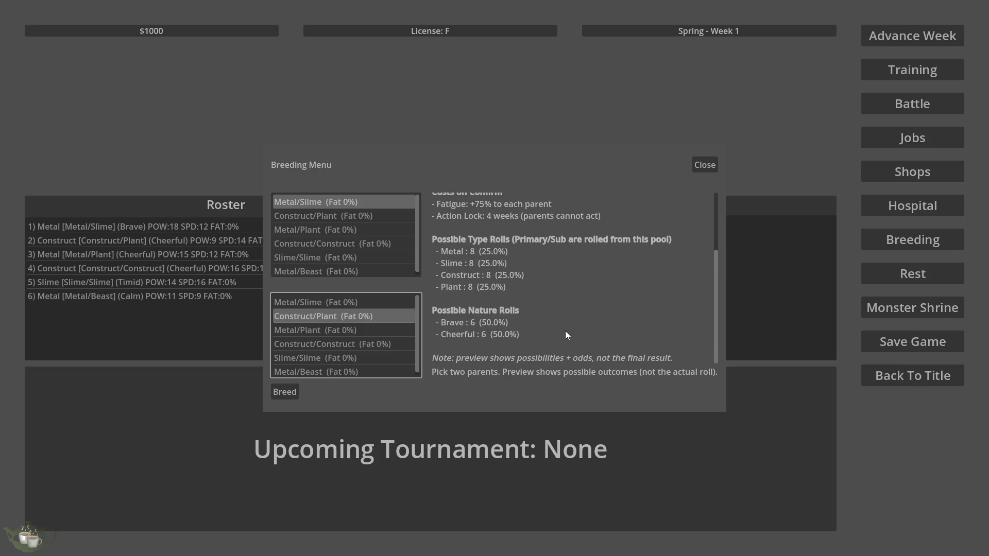
scroll(565, 332, "up", 1)
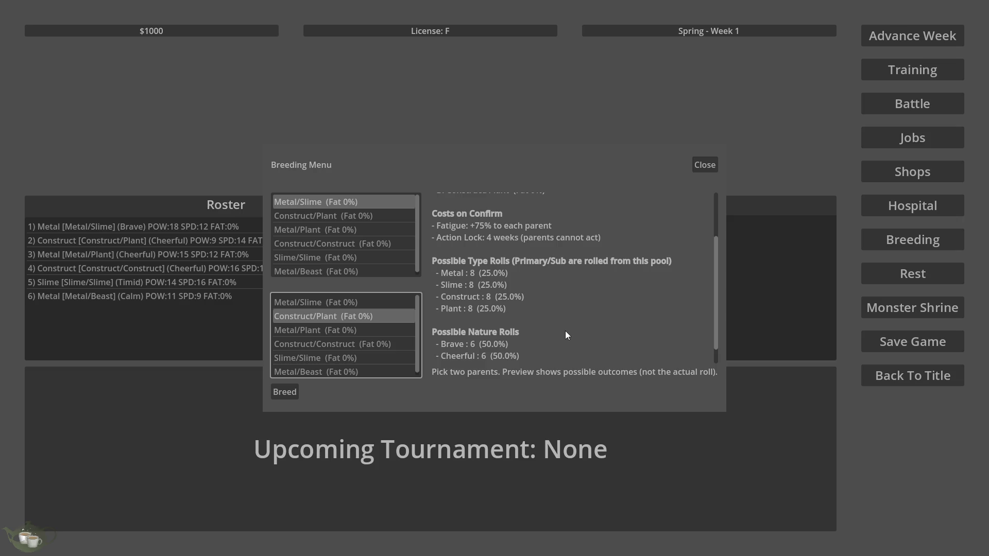
scroll(564, 331, "up", 1)
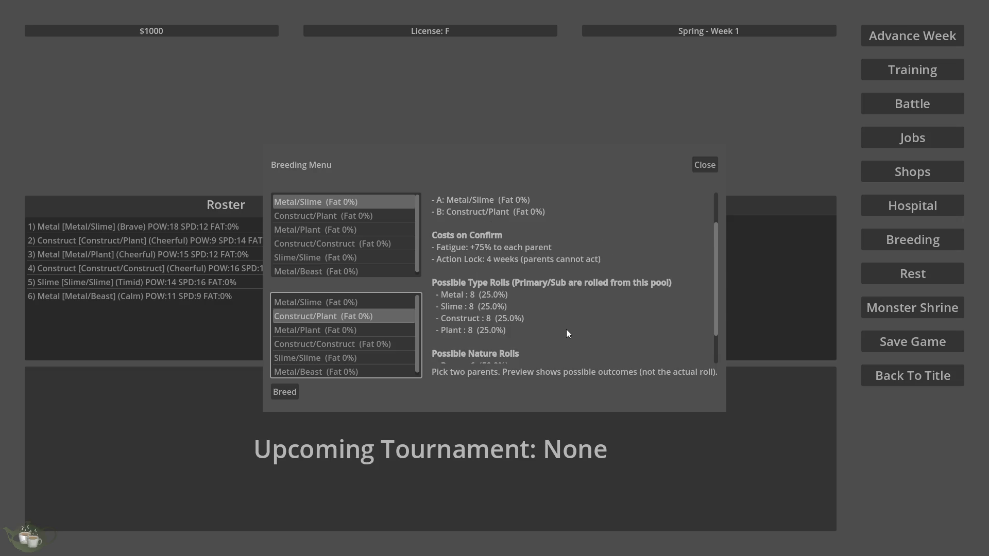
scroll(567, 332, "up", 2)
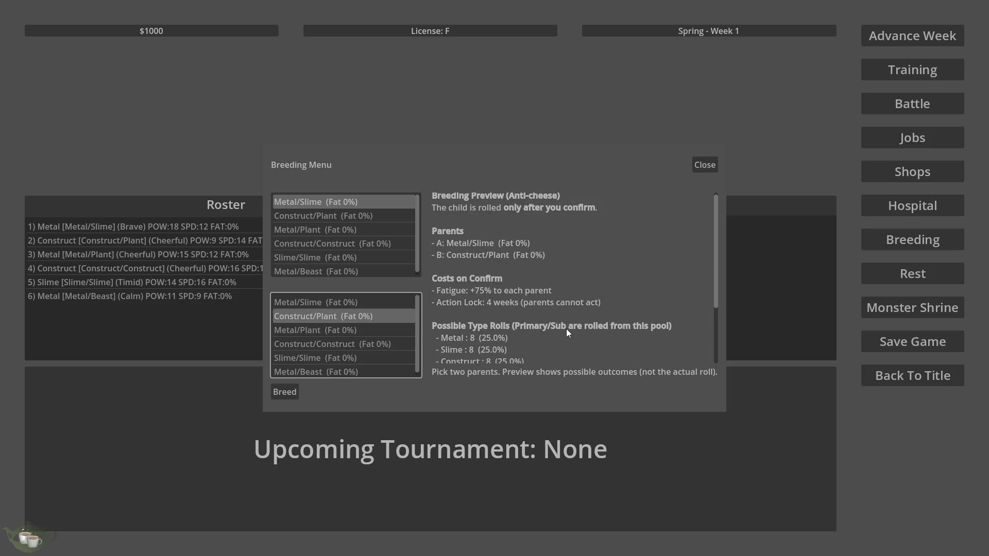
scroll(567, 332, "down", 3)
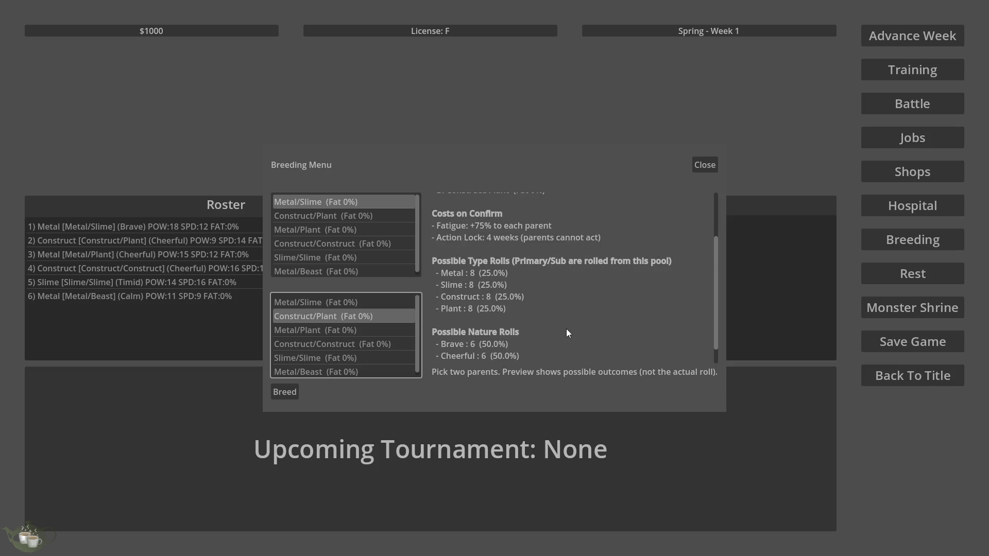
scroll(568, 331, "down", 1)
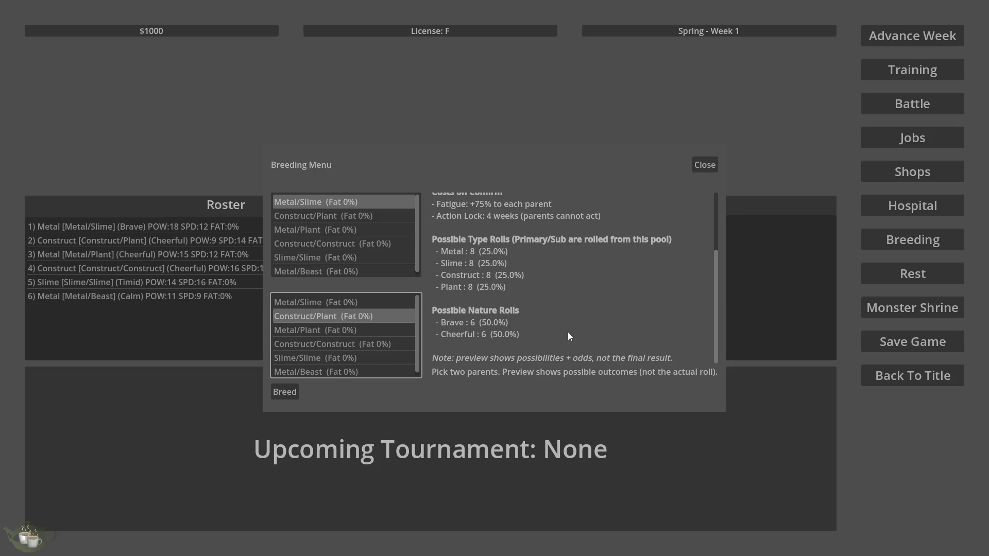
scroll(568, 332, "up", 3)
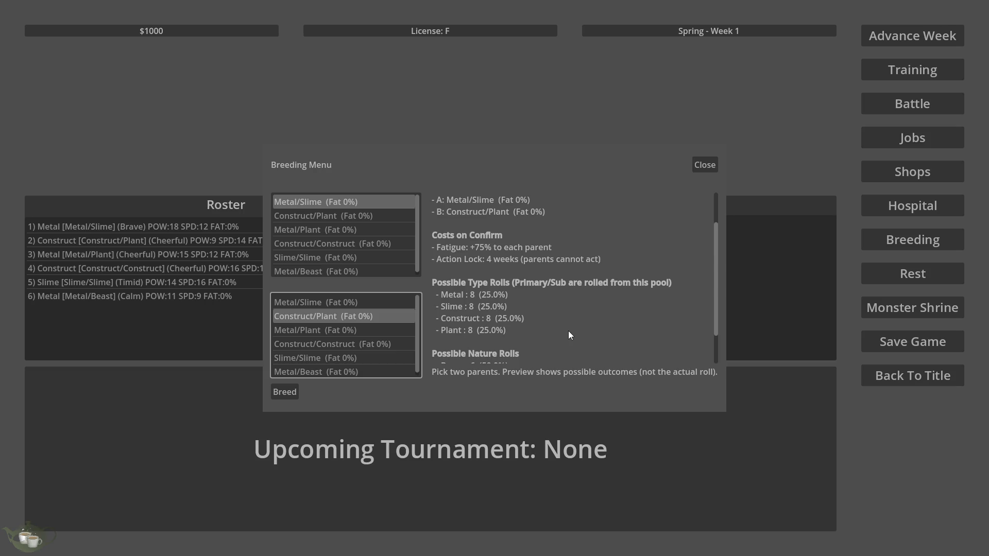
scroll(569, 334, "up", 1)
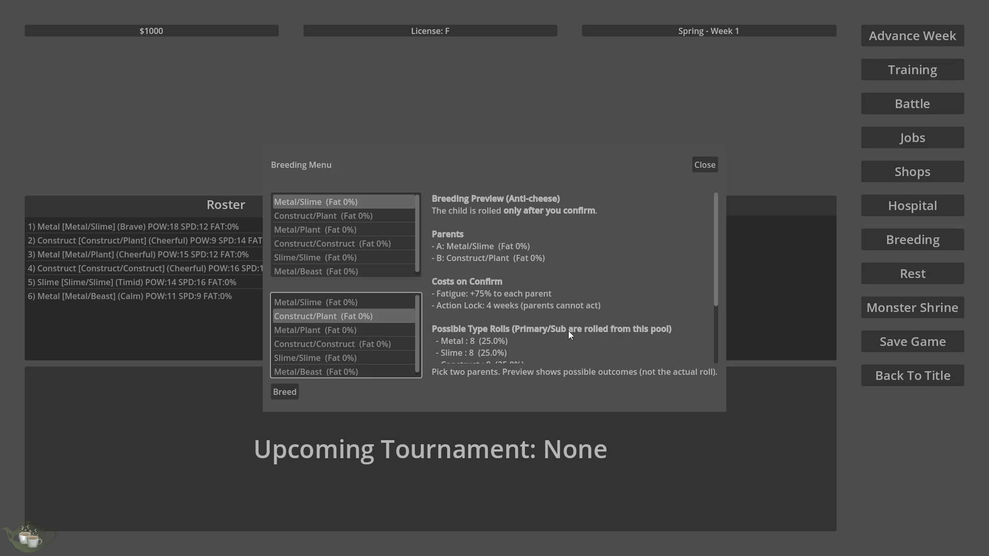
scroll(567, 331, "down", 4)
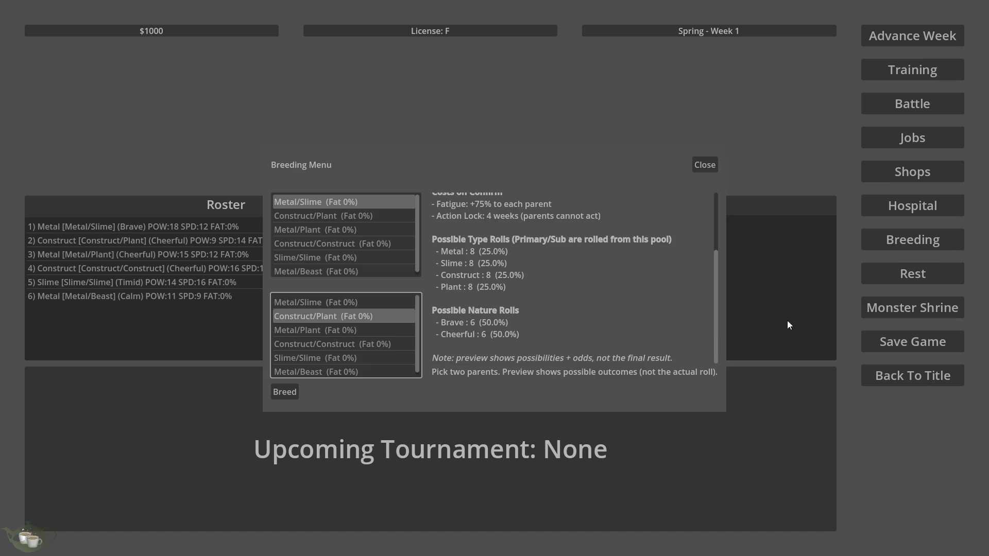
scroll(610, 326, "up", 2)
Step: Pair Metal/Slime as first parent with Construct/Construct as second parent, then bring up the breed confirmation
left_click(342, 221)
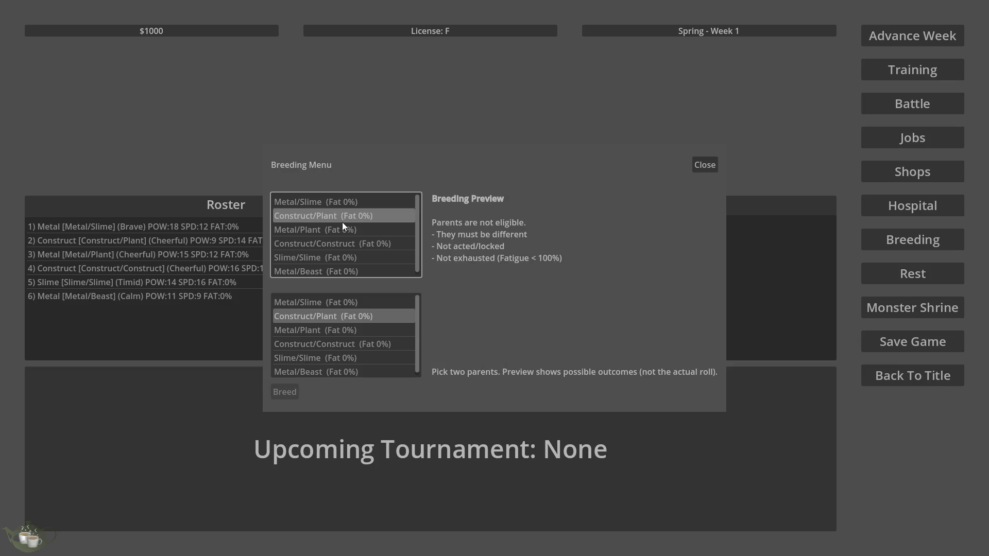
left_click(354, 201)
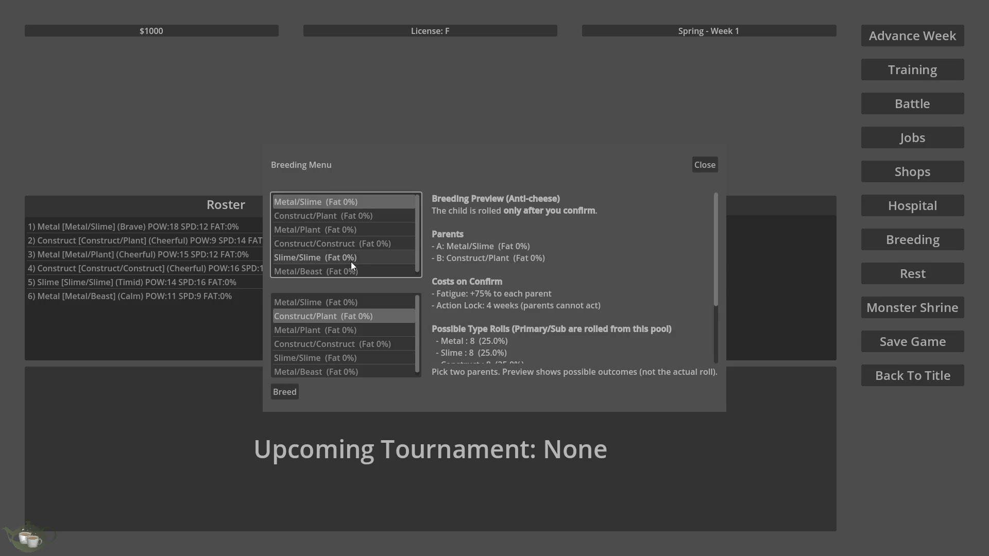
left_click(350, 356)
scroll(561, 307, "down", 3)
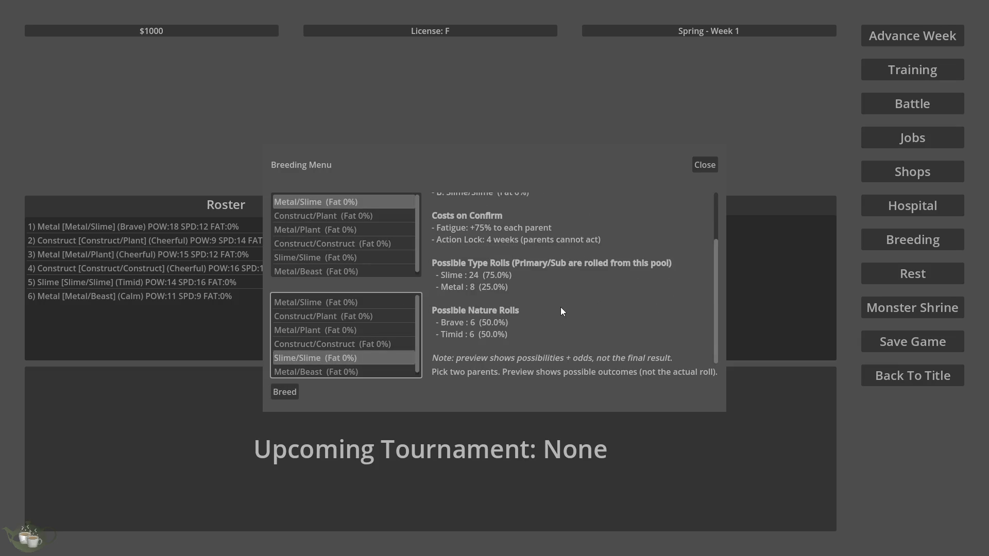
left_click(382, 339)
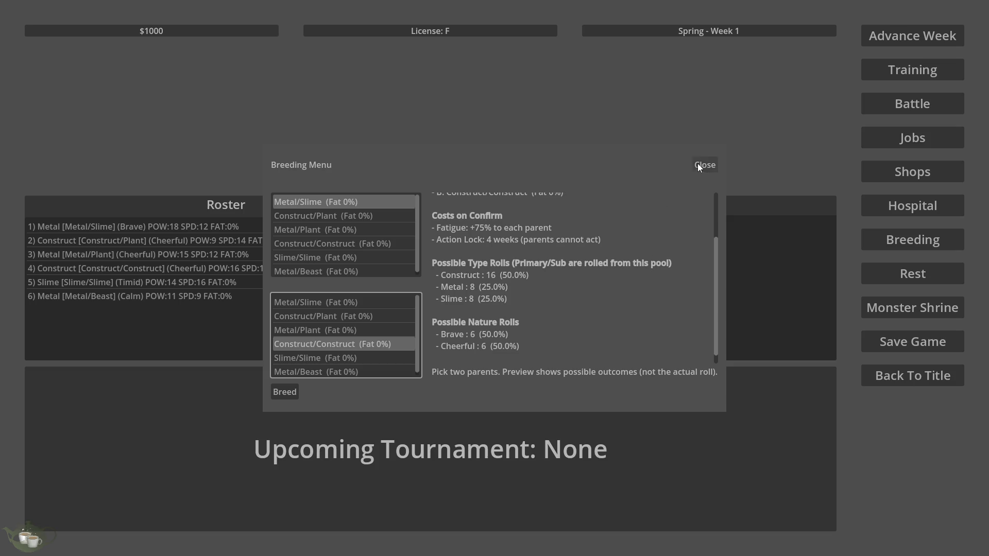
left_click(292, 394)
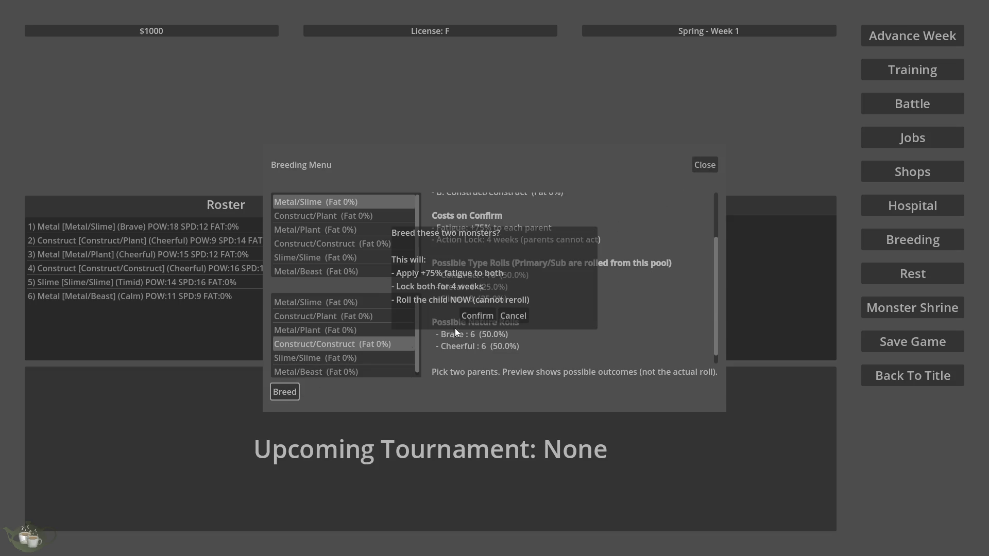
Step: Confirm the Metal/Slime × Construct/Construct breeding
left_click(492, 316)
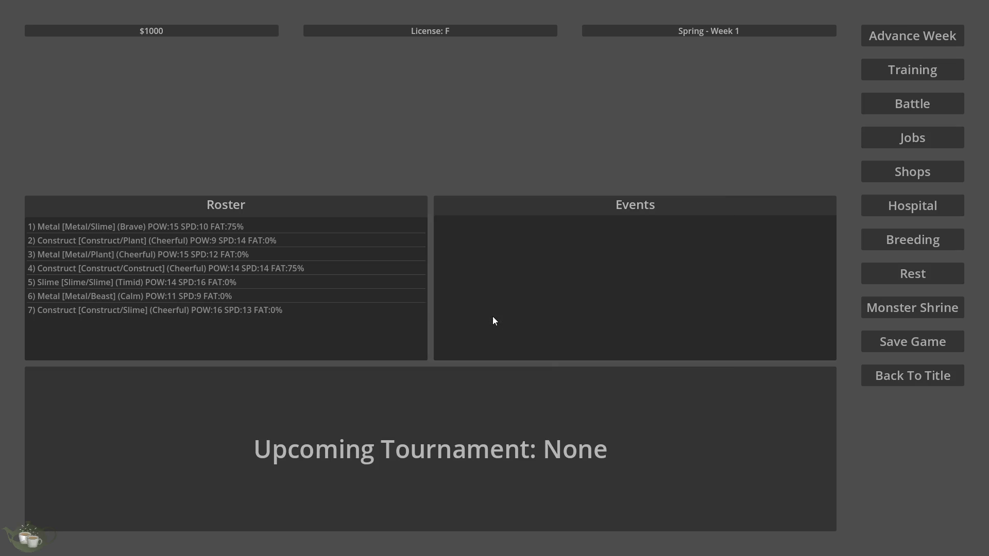
left_click(316, 251)
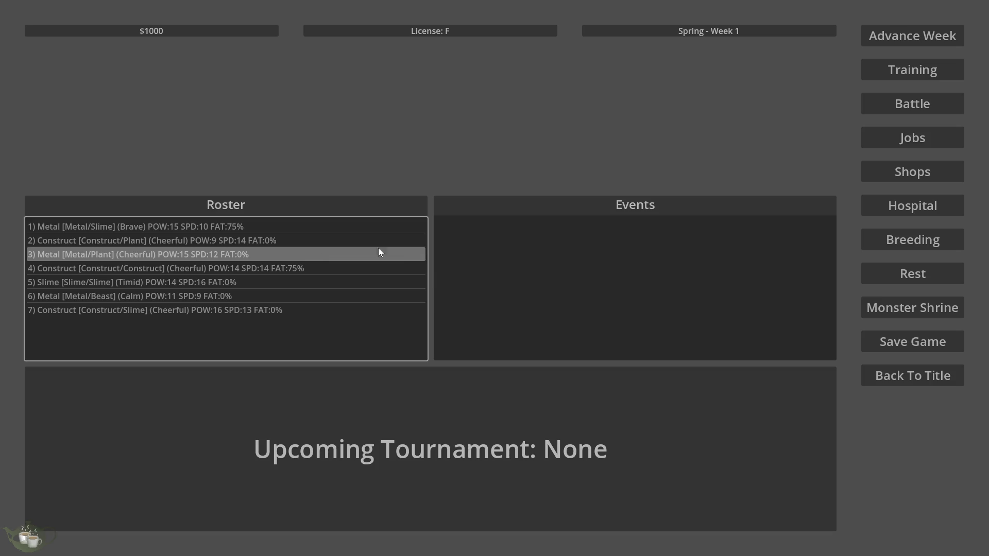
left_click(893, 242)
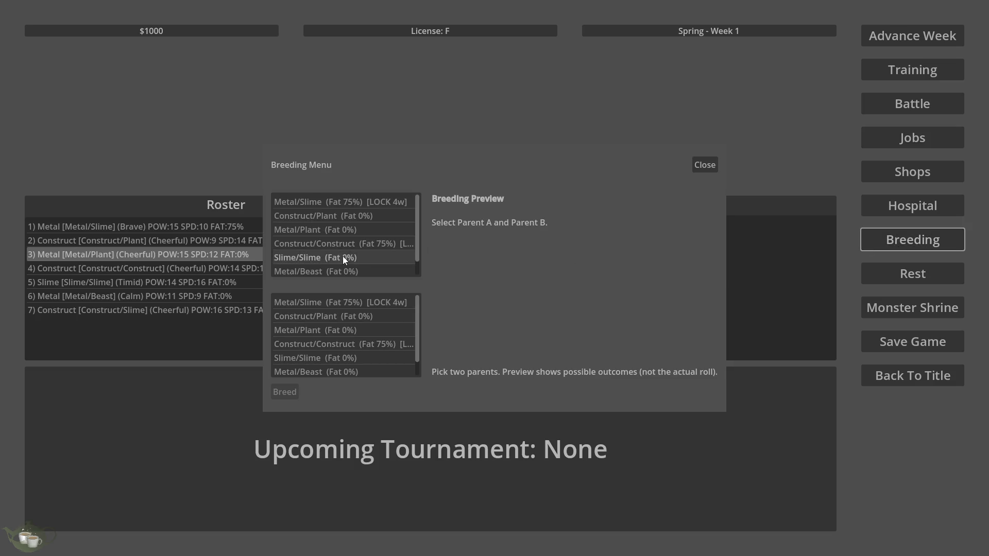
Step: Breed Construct/Plant with Metal/Plant and confirm it
left_click(362, 218)
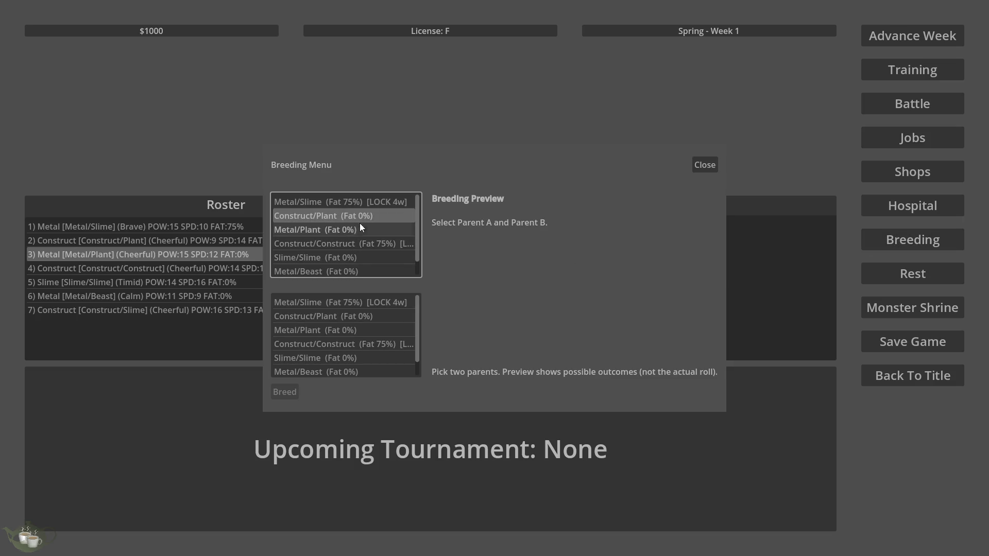
left_click(345, 330)
scroll(655, 360, "down", 3)
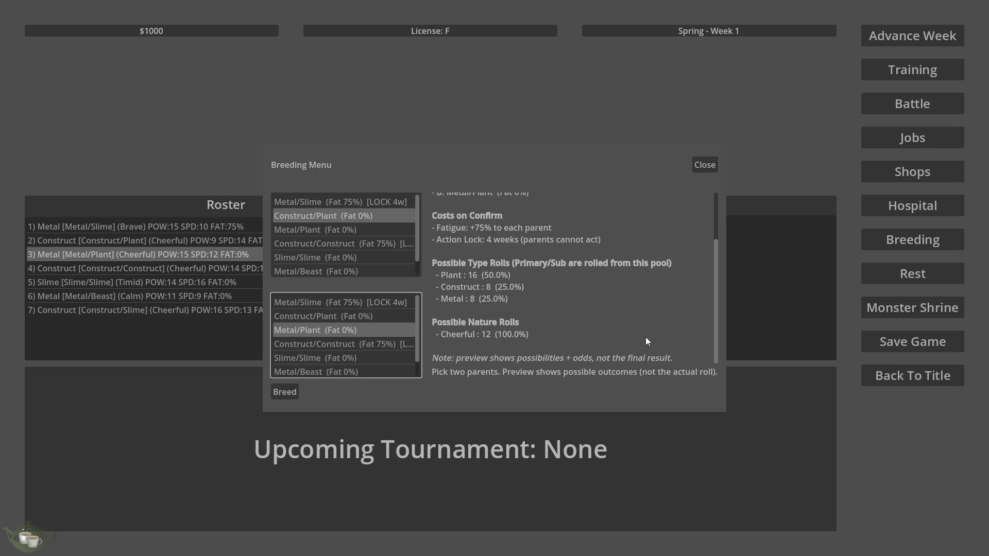
left_click(289, 393)
left_click(471, 316)
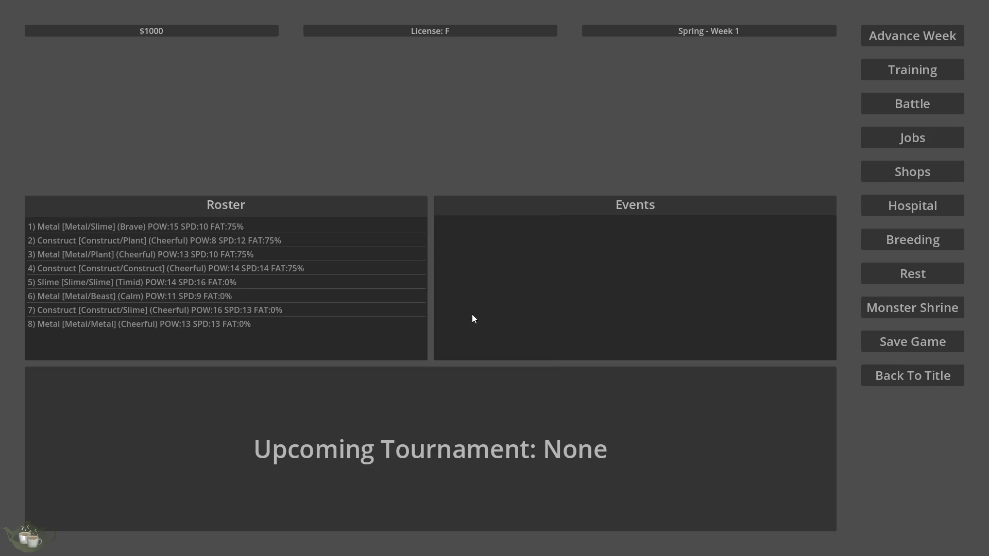
Step: Inspect the new Construct/Slime and Metal/Metal offspring in the roster
left_click(214, 311)
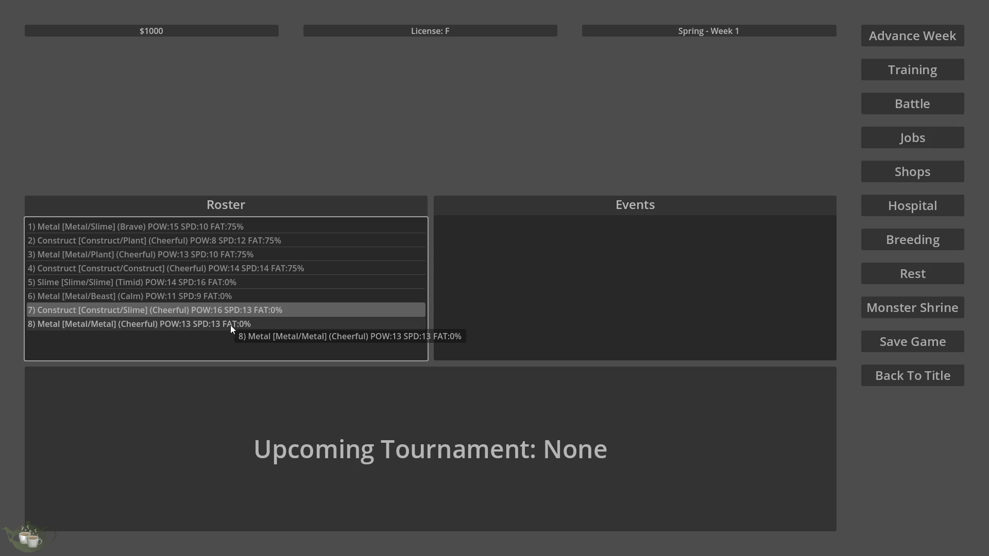
left_click(230, 326)
left_click(236, 311)
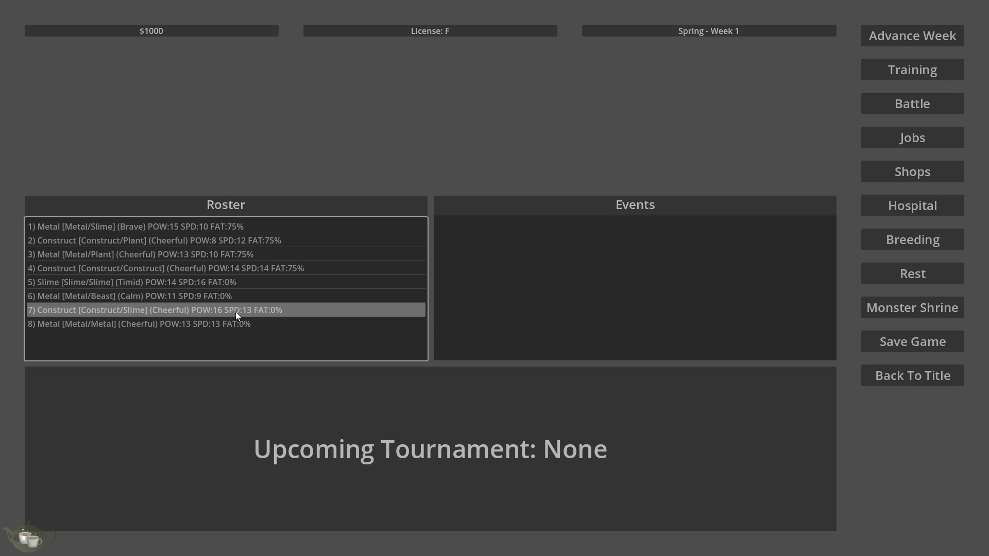
left_click(937, 244)
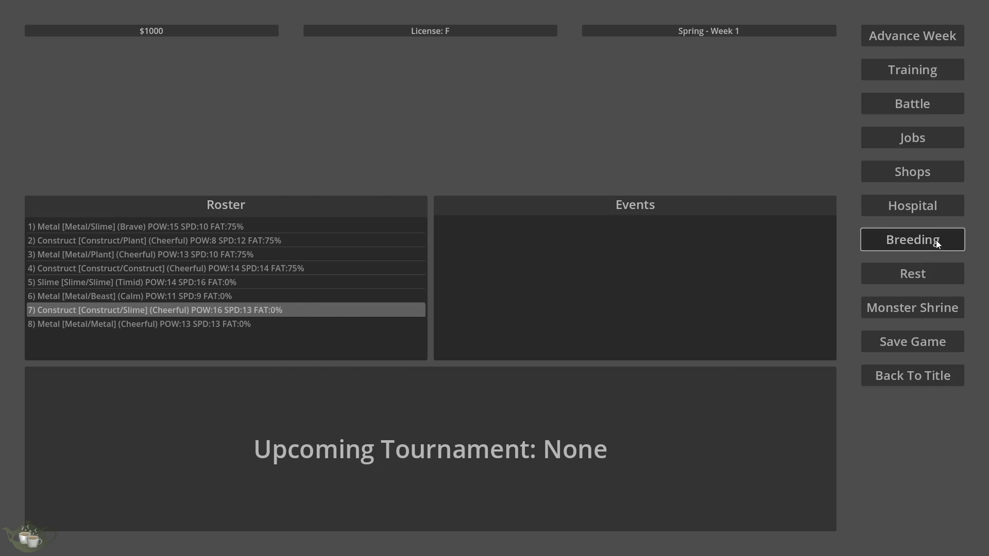
Step: Pair Construct/Slime with Metal/Metal to preview Metal 50%, Construct 25%, Slime 25%, Cheerful 100%
scroll(374, 264, "down", 2)
left_click(371, 258)
scroll(360, 314, "down", 3)
left_click(350, 367)
scroll(586, 319, "down", 2)
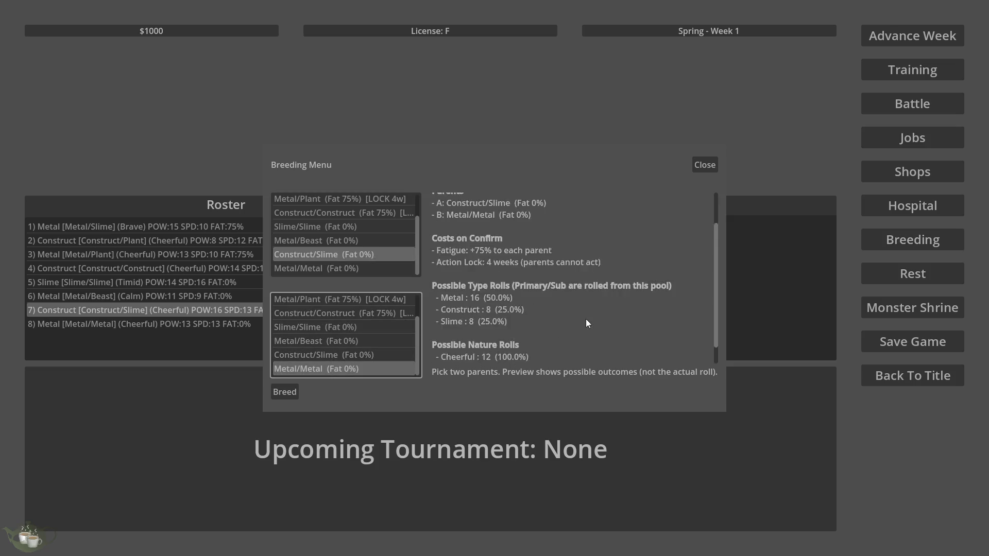
scroll(587, 320, "down", 1)
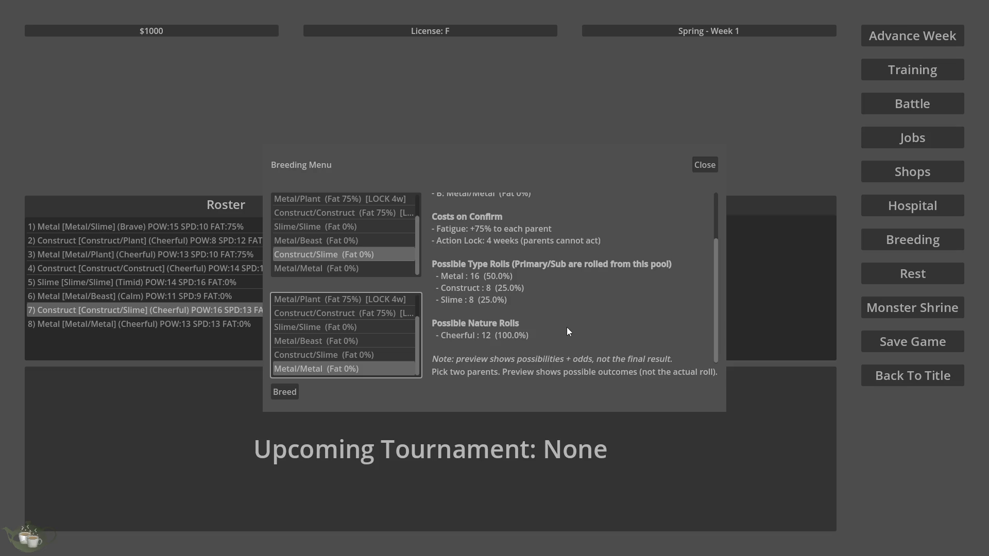
scroll(561, 297, "down", 1)
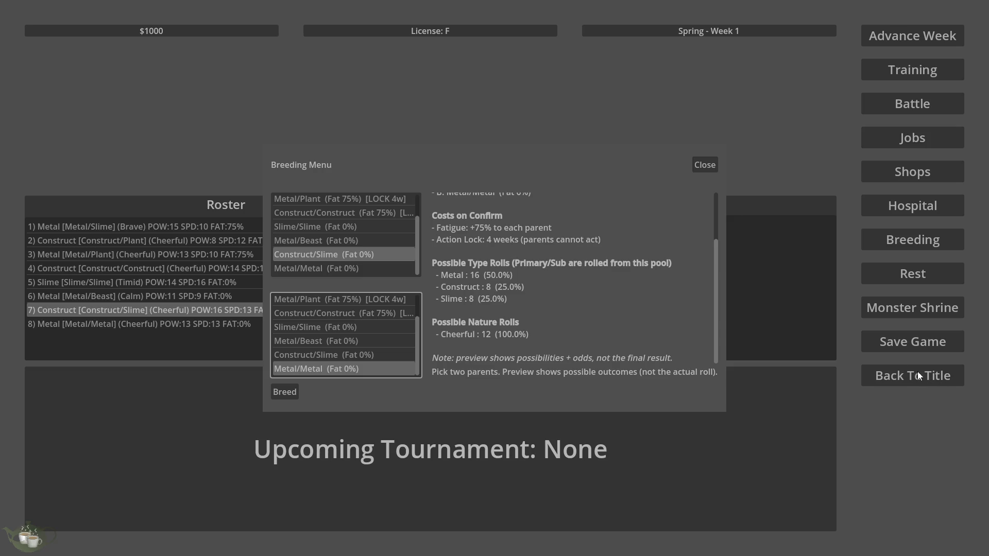
Step: Close the Breeding Menu, quit the game via the title screen, and view BreedingMenu.gd's code
left_click(704, 164)
left_click(878, 374)
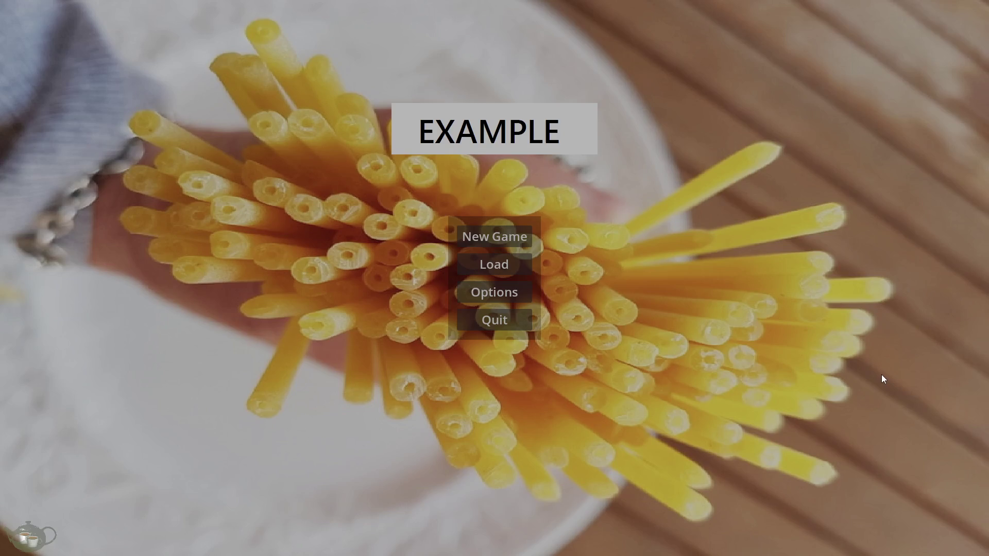
left_click(513, 319)
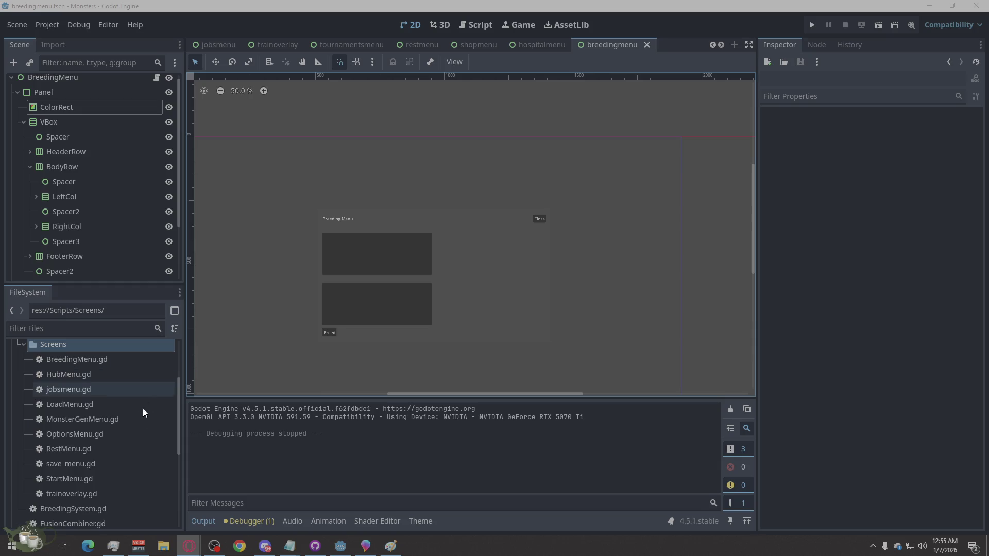
scroll(138, 413, "down", 3)
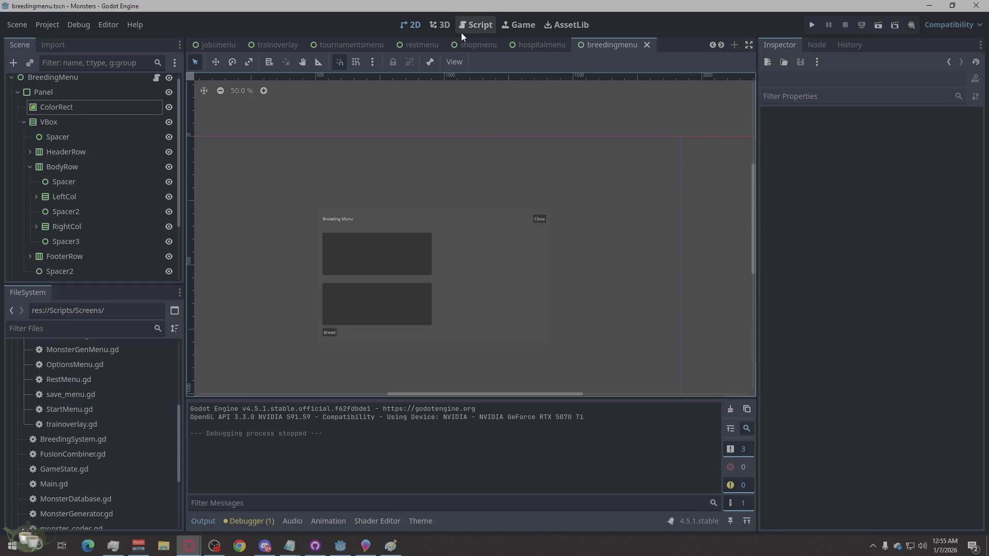
left_click(462, 32)
scroll(252, 302, "down", 4)
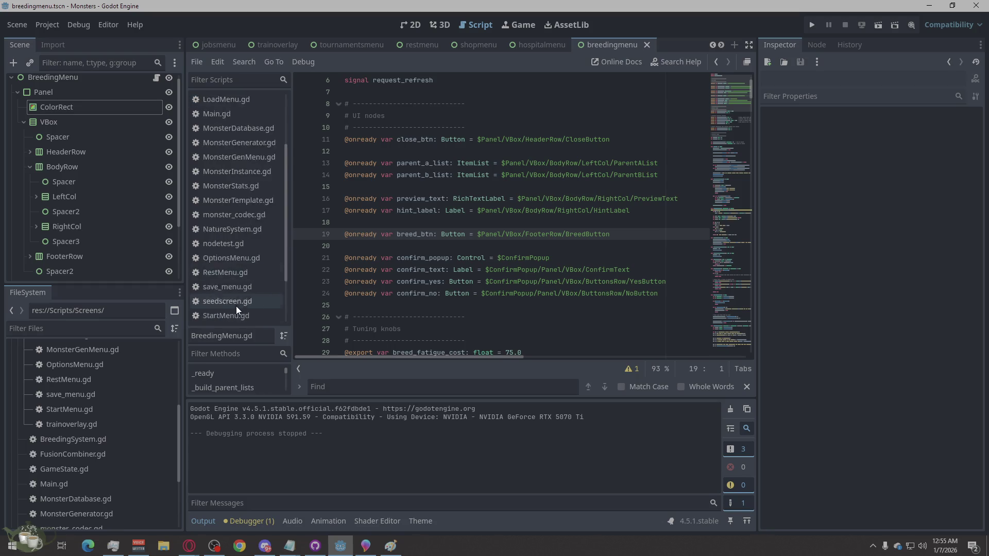
Step: Browse the monster_codec.gd script
scroll(242, 230, "up", 3)
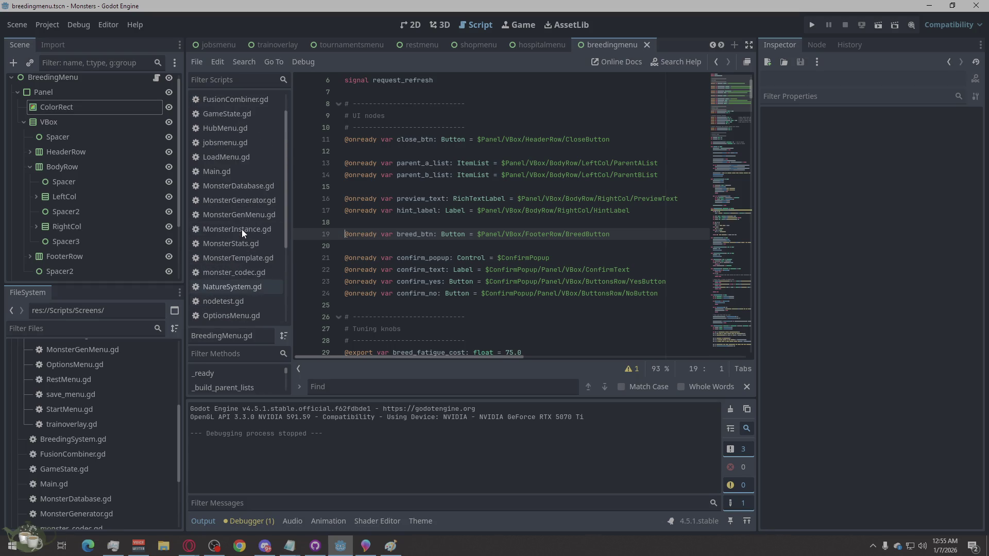
left_click(261, 272)
scroll(578, 294, "down", 1)
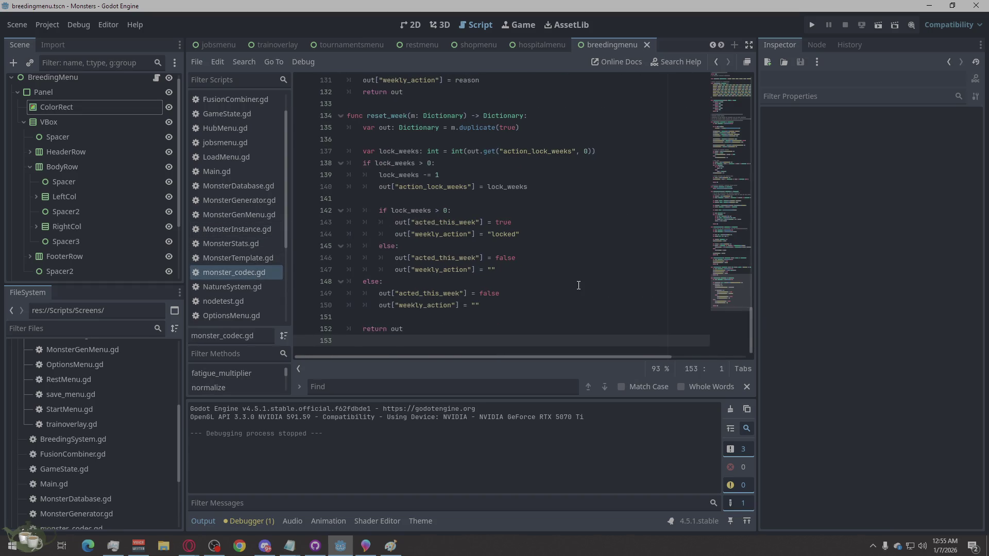
scroll(578, 288, "up", 10)
scroll(578, 285, "up", 20)
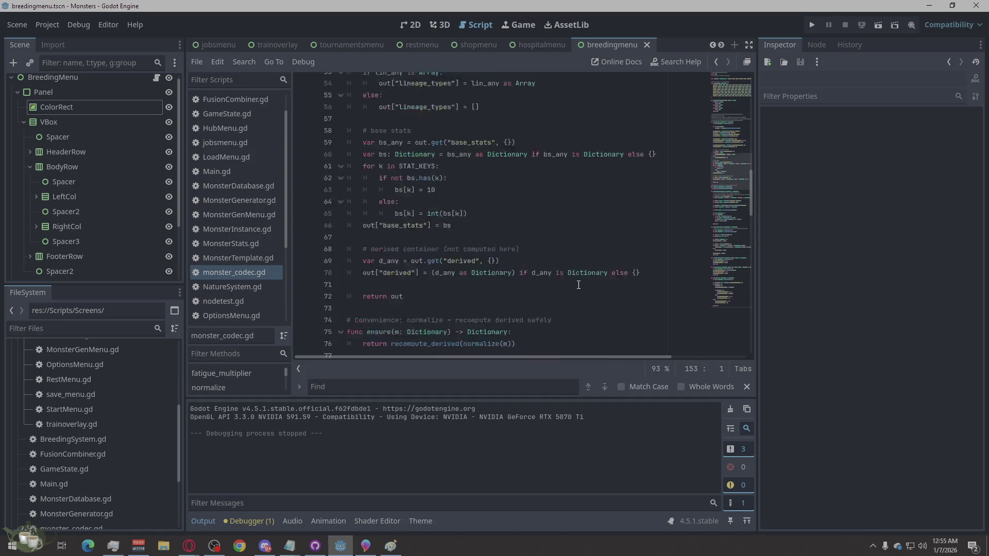
scroll(578, 284, "up", 2)
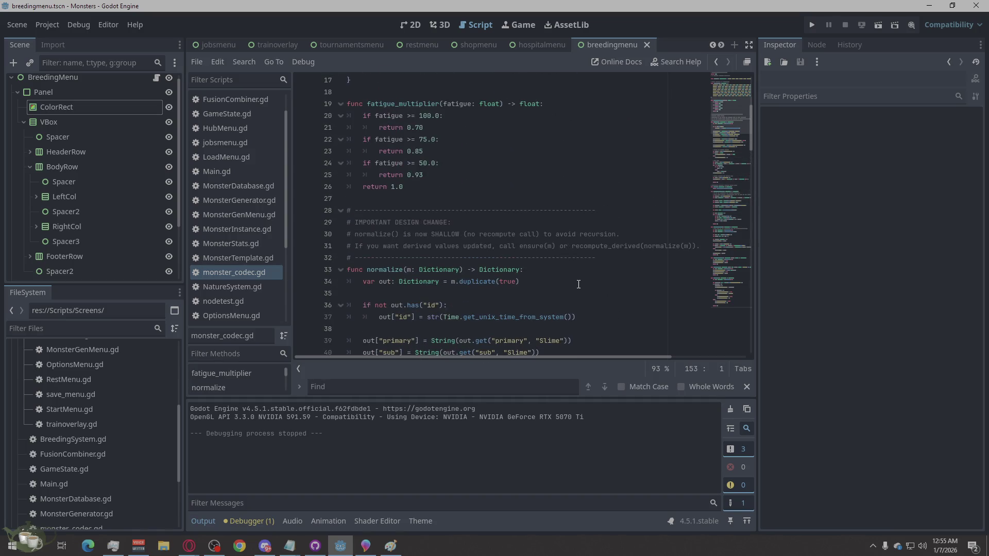
scroll(578, 284, "down", 7)
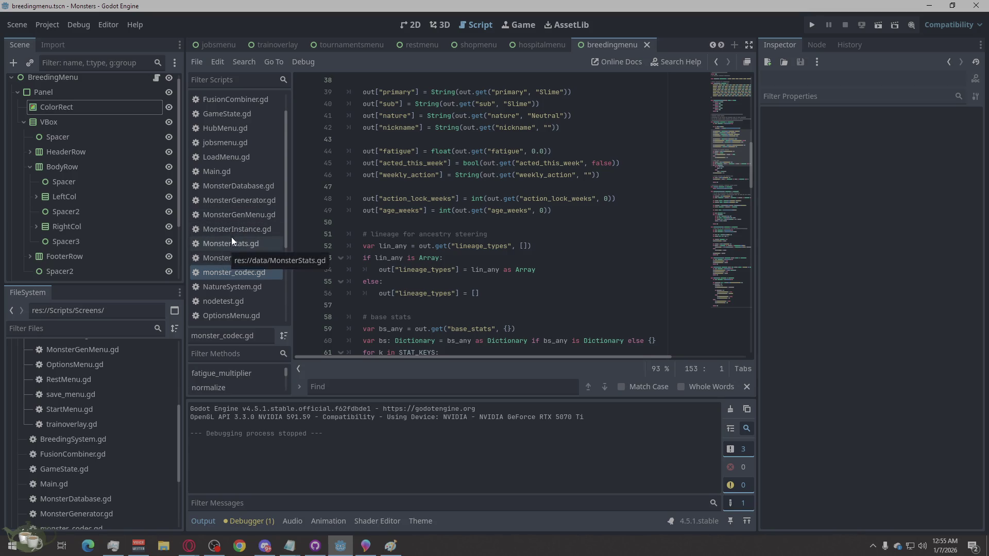
Step: Open MonsterDatabase.gd and scroll through its monster templates
left_click(255, 201)
left_click(257, 188)
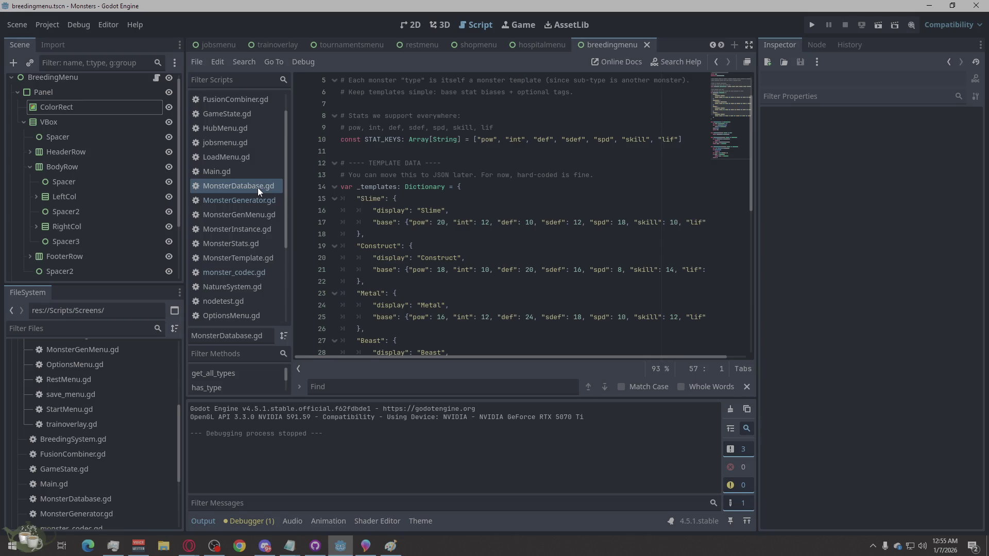
scroll(622, 321, "down", 4)
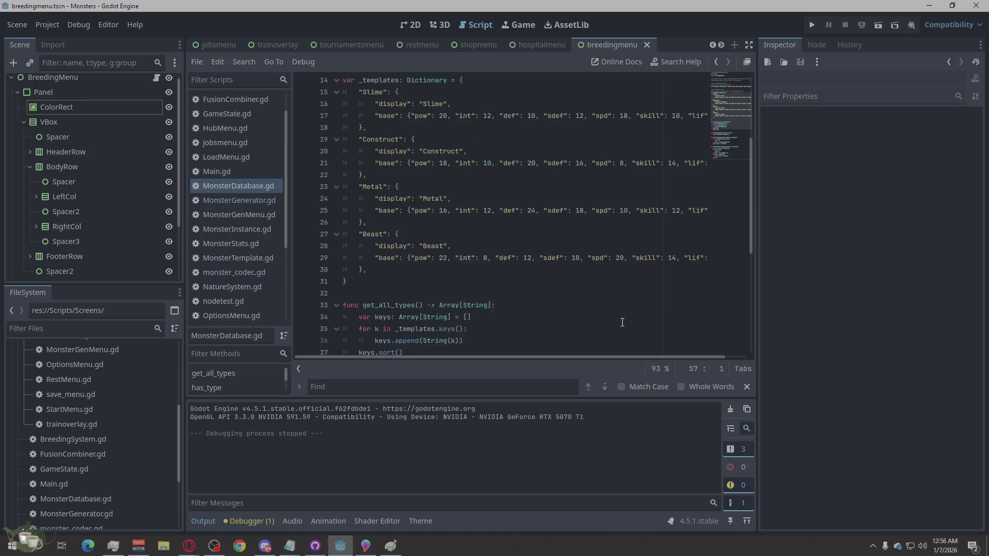
scroll(638, 322, "up", 2)
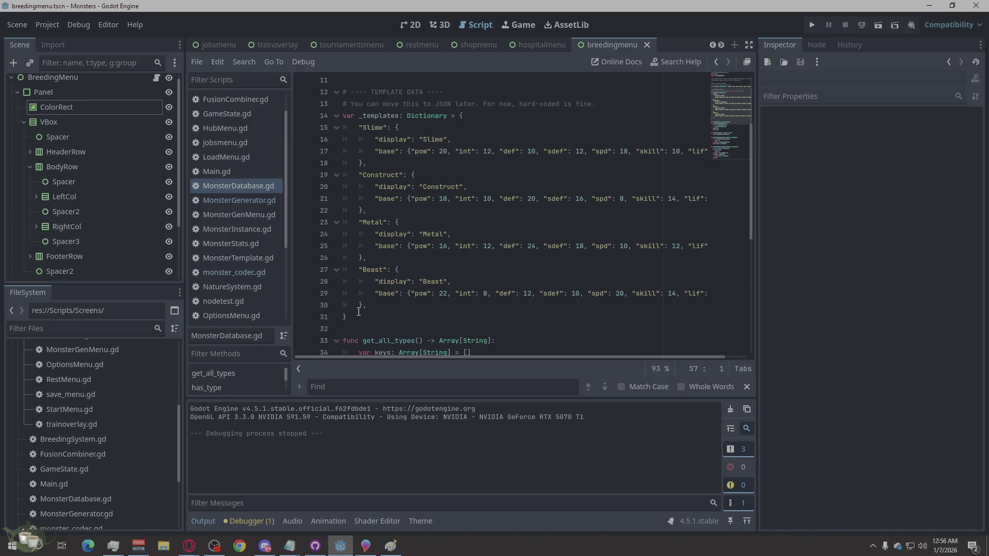
scroll(359, 311, "up", 3)
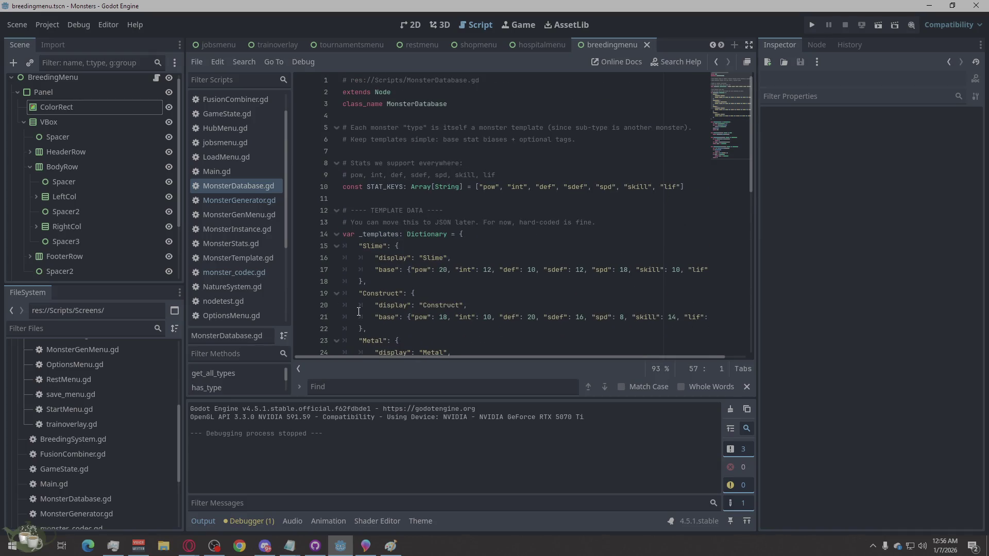
scroll(359, 312, "down", 10)
scroll(359, 311, "up", 7)
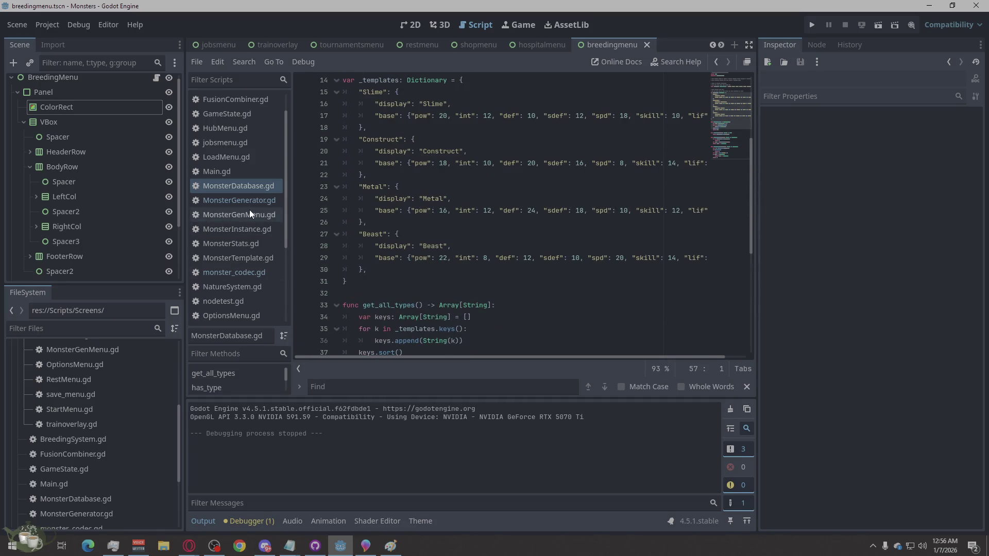
scroll(256, 187, "up", 1)
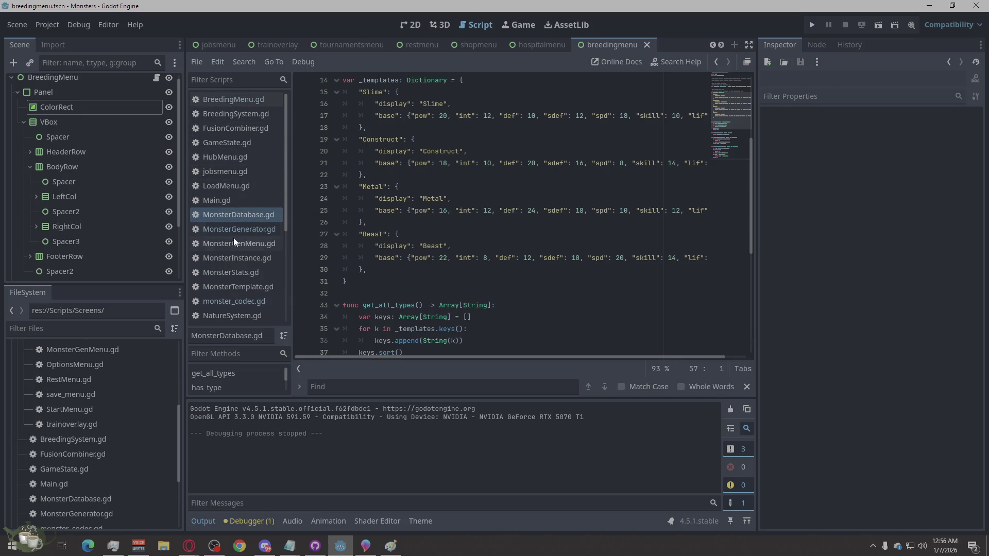
Step: Review the MonsterGenerator.gd code
left_click(278, 229)
scroll(546, 299, "up", 10)
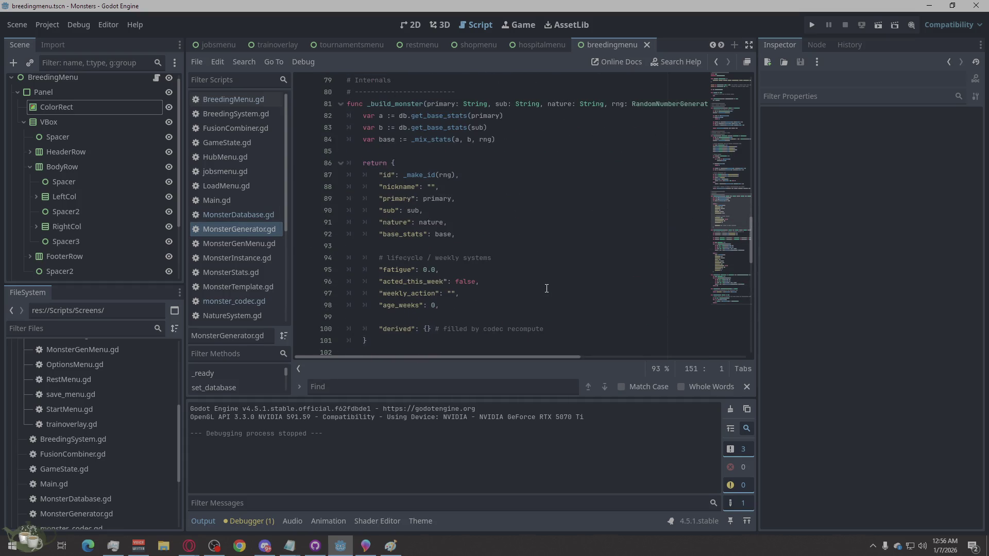
scroll(546, 289, "up", 15)
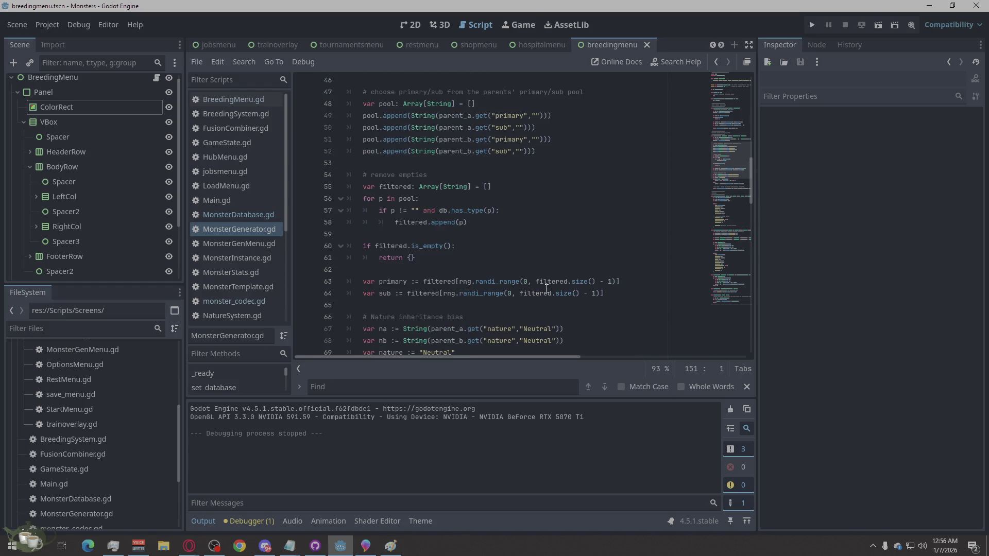
scroll(537, 326, "up", 5)
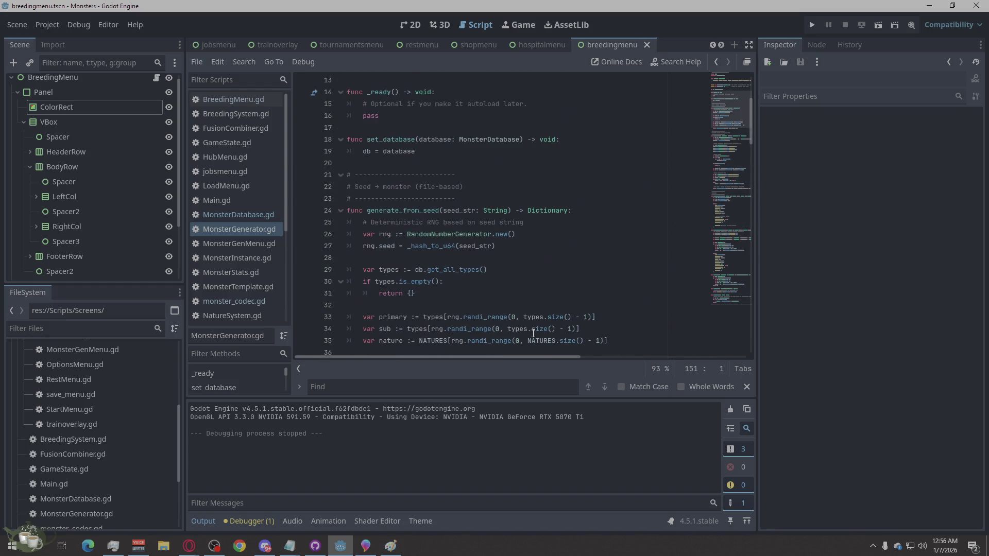
scroll(533, 333, "up", 4)
scroll(533, 334, "down", 20)
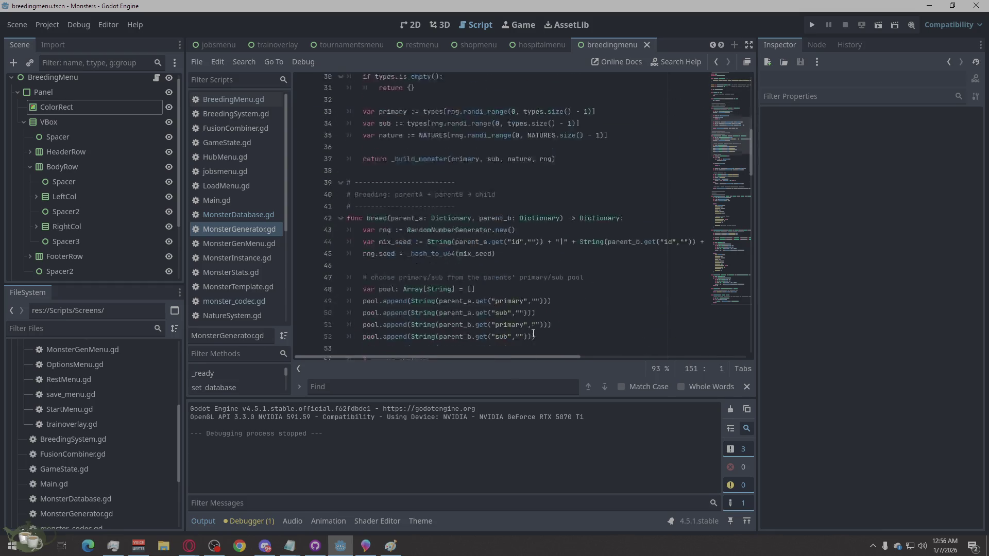
scroll(533, 333, "down", 7)
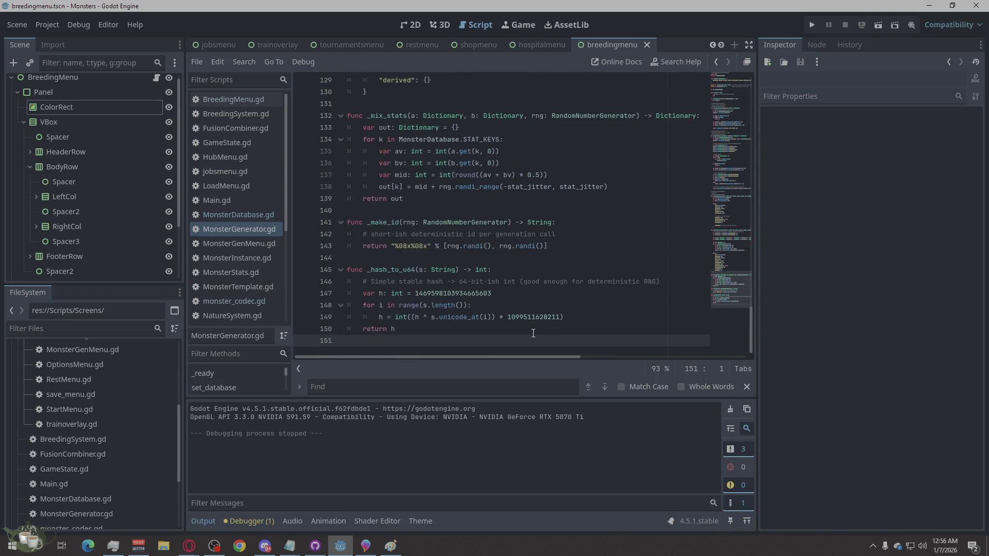
Step: Scroll through the monster_codec.gd code
left_click(245, 297)
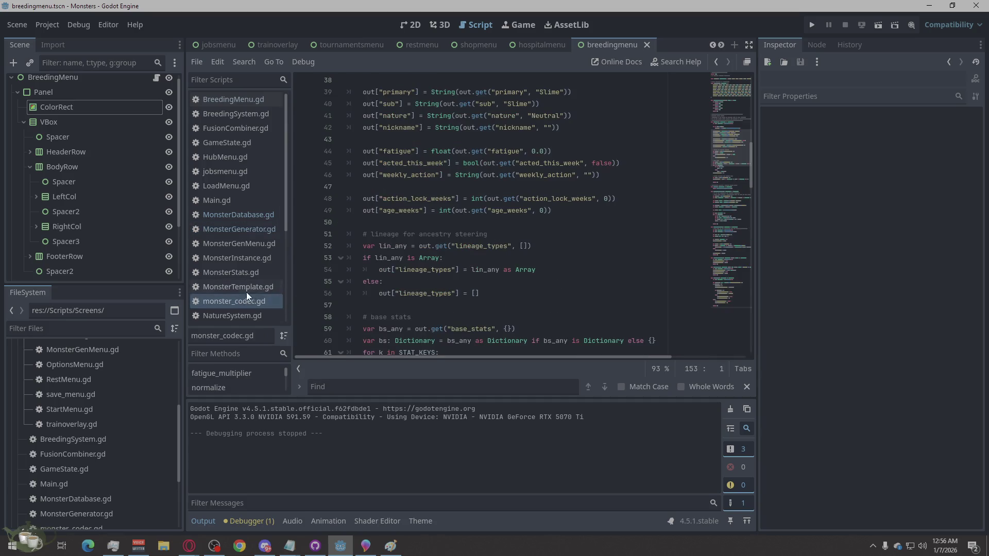
scroll(467, 301, "up", 12)
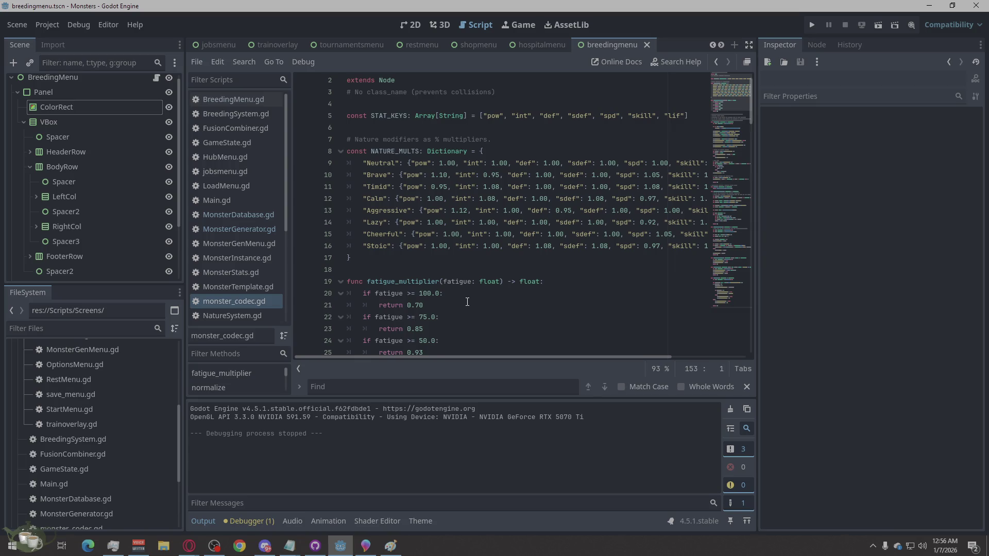
scroll(467, 302, "down", 7)
scroll(467, 302, "down", 5)
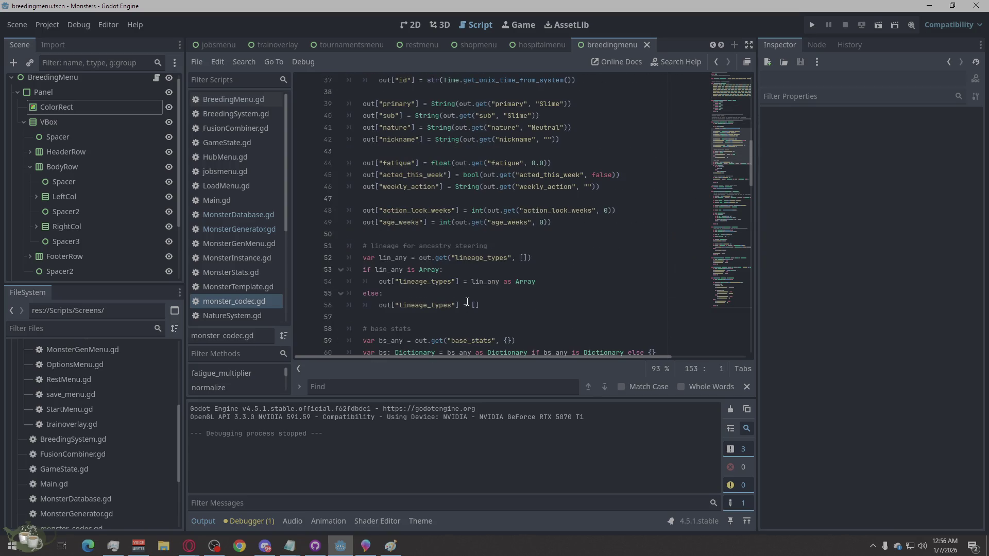
scroll(467, 301, "up", 11)
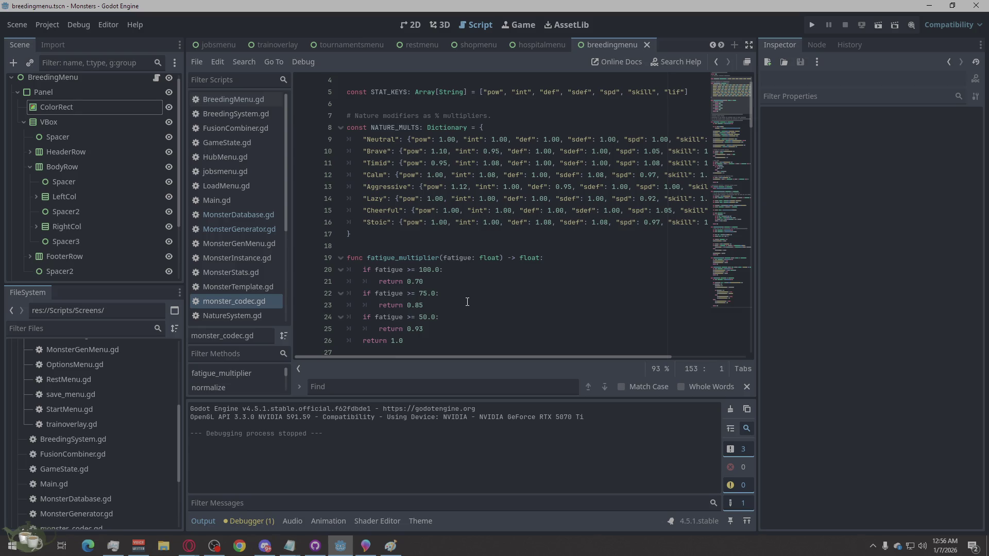
scroll(467, 301, "down", 19)
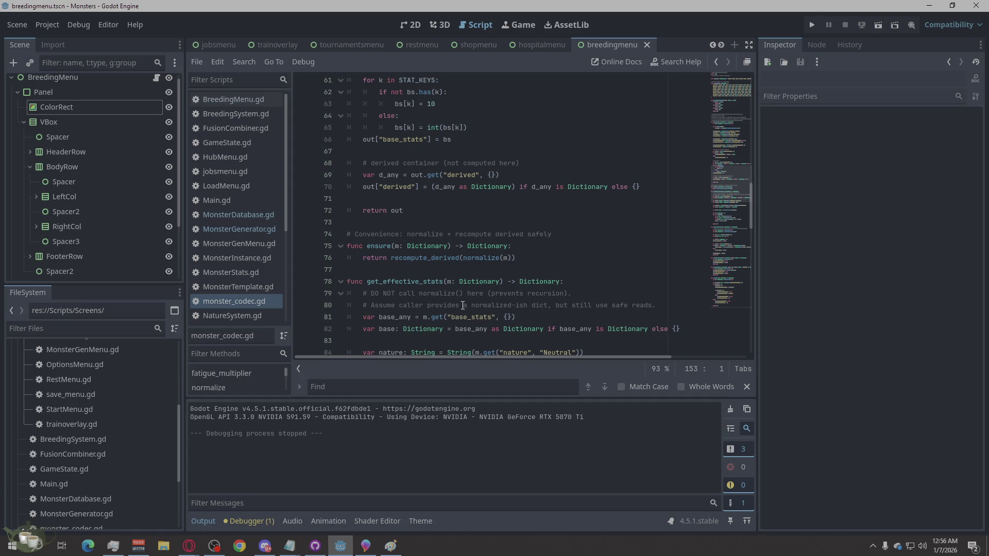
scroll(462, 305, "down", 6)
scroll(461, 308, "down", 6)
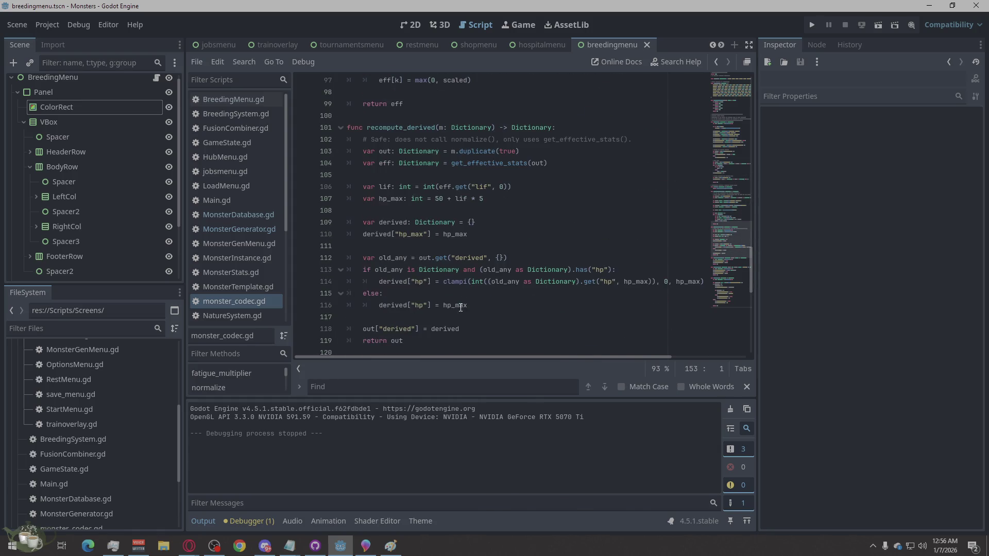
scroll(461, 308, "down", 6)
scroll(461, 307, "down", 5)
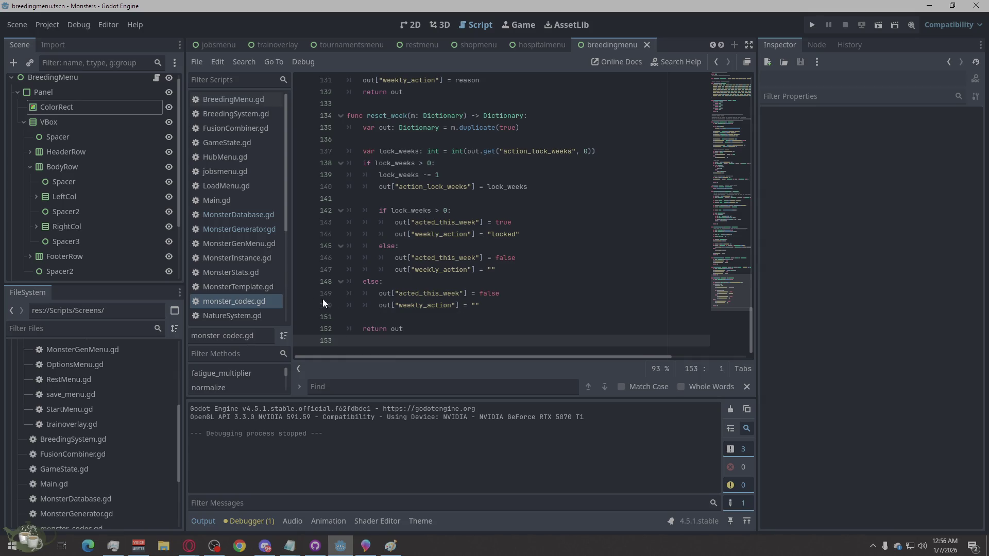
scroll(264, 289, "down", 4)
scroll(266, 286, "down", 2)
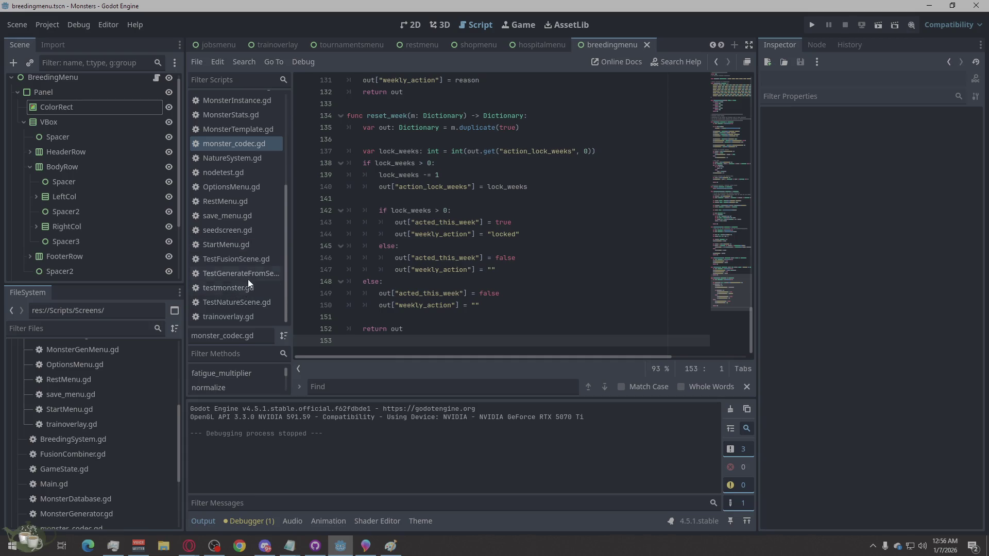
Step: Glance at StartMenu.gd, then scroll back up through monster_codec.gd
left_click(258, 242)
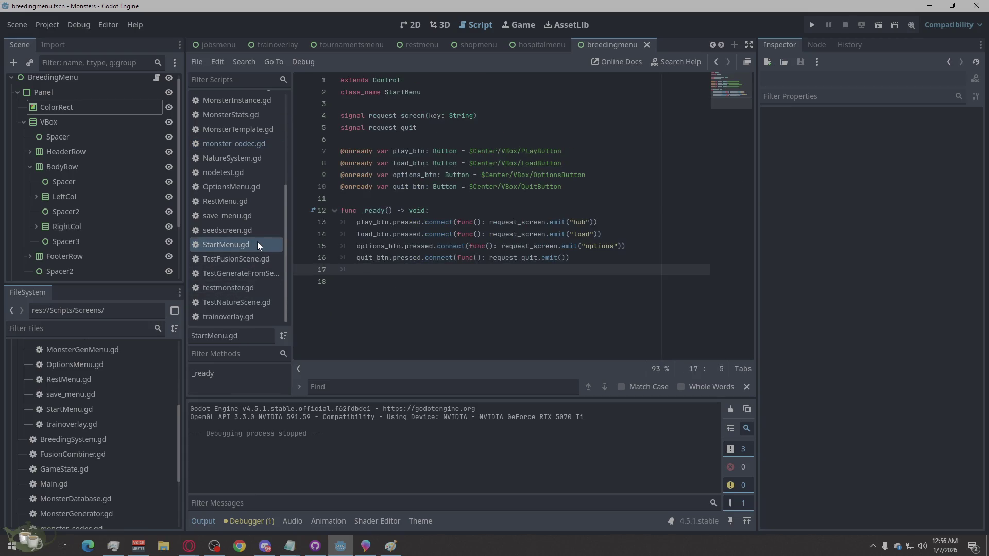
scroll(257, 242, "up", 2)
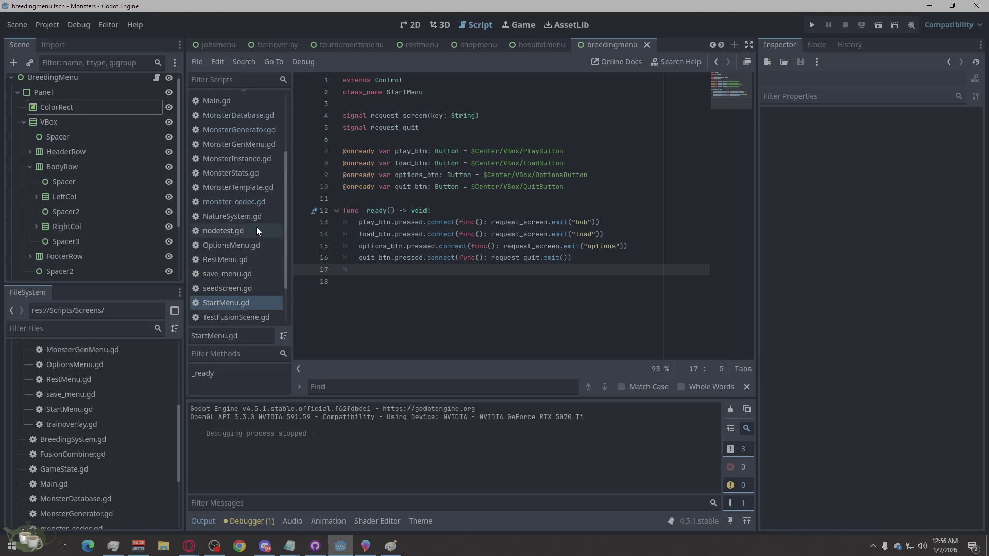
left_click(256, 204)
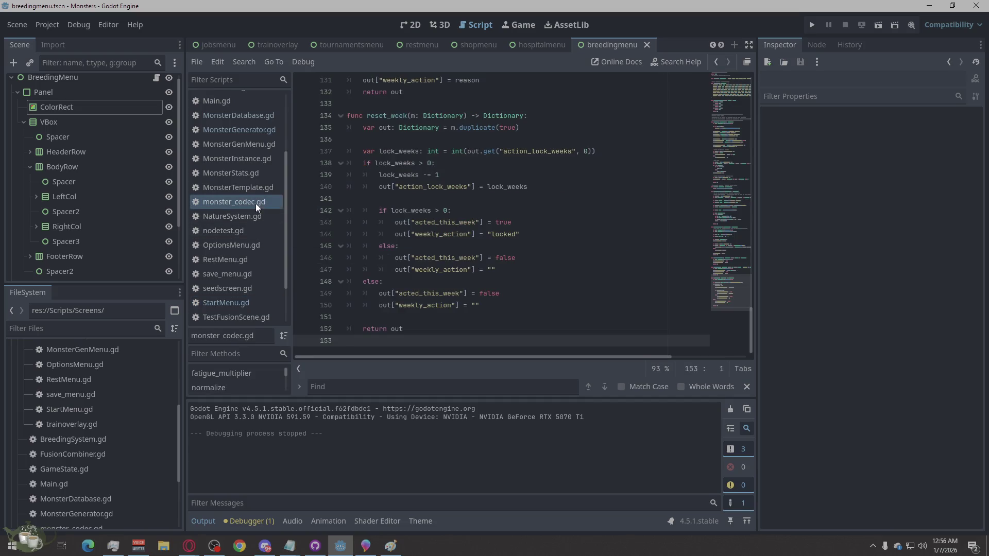
scroll(430, 278, "up", 6)
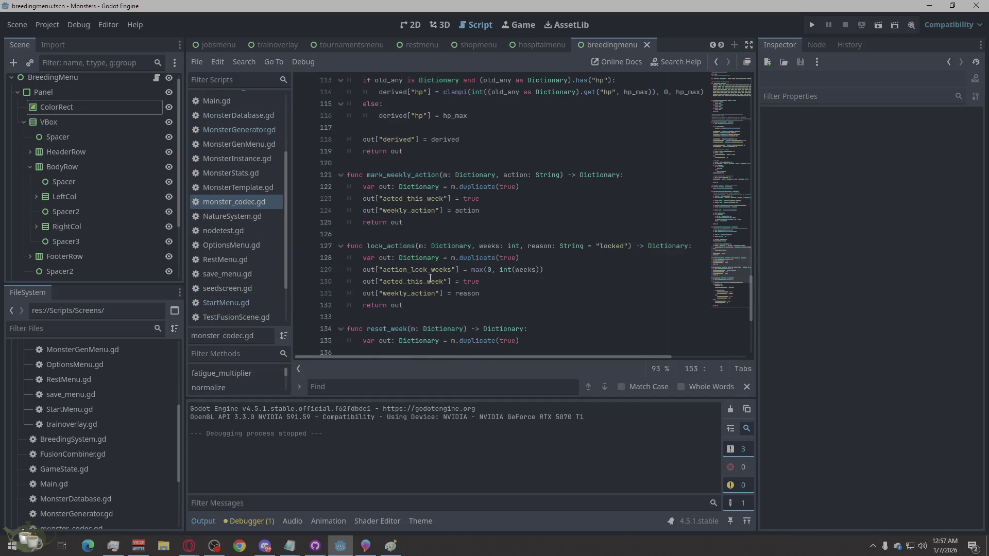
scroll(430, 278, "up", 1)
scroll(430, 278, "up", 20)
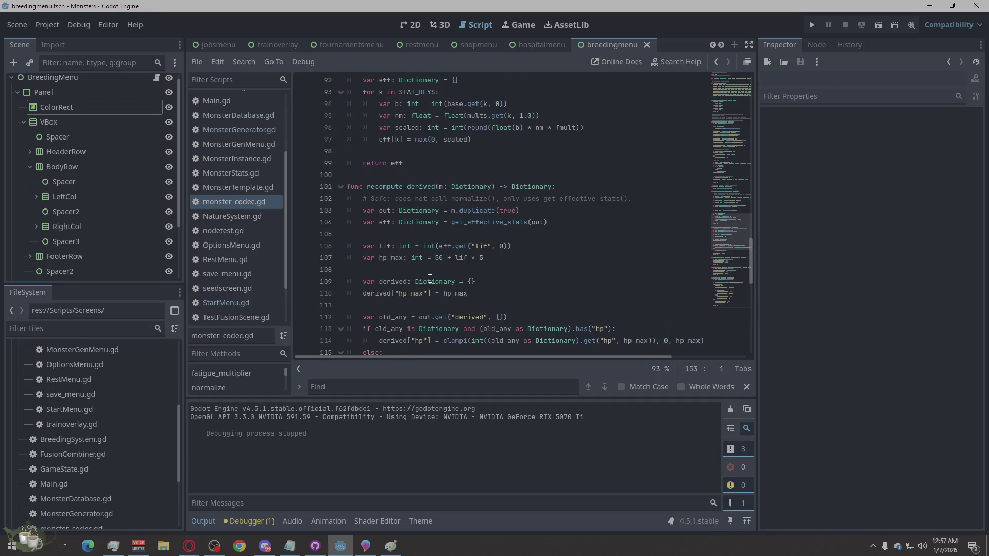
scroll(430, 278, "up", 3)
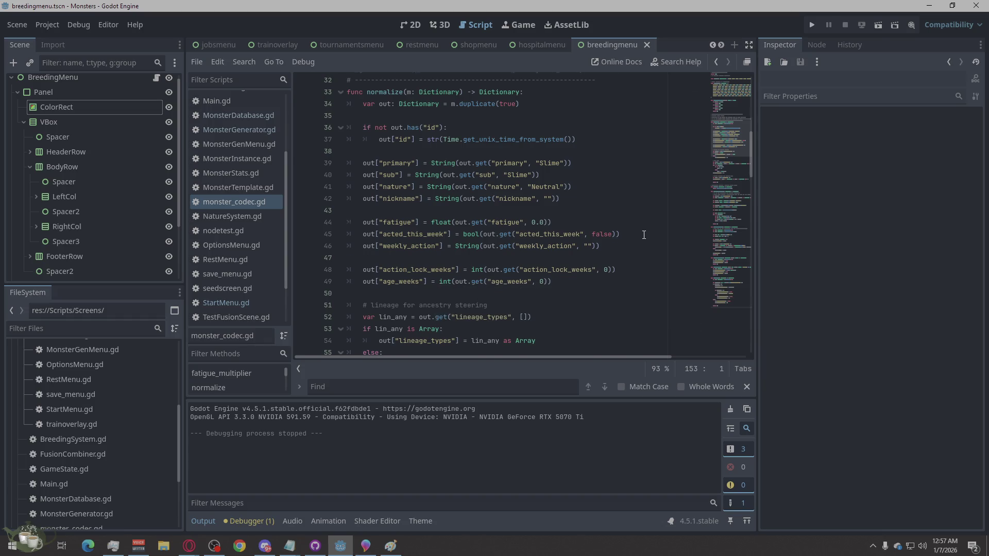
scroll(643, 234, "up", 10)
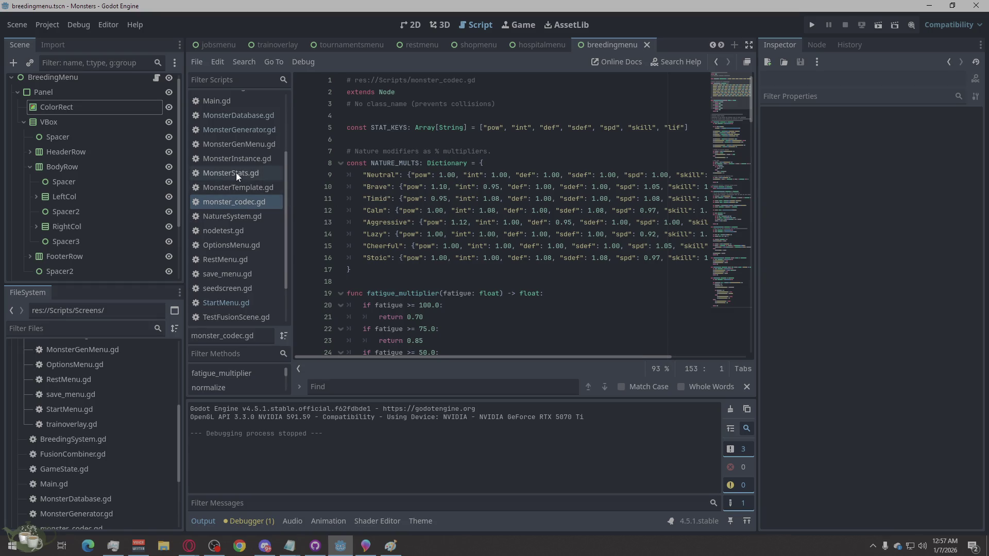
scroll(236, 172, "up", 2)
Step: Go back to MonsterGenerator.gd and scroll to its top
left_click(242, 187)
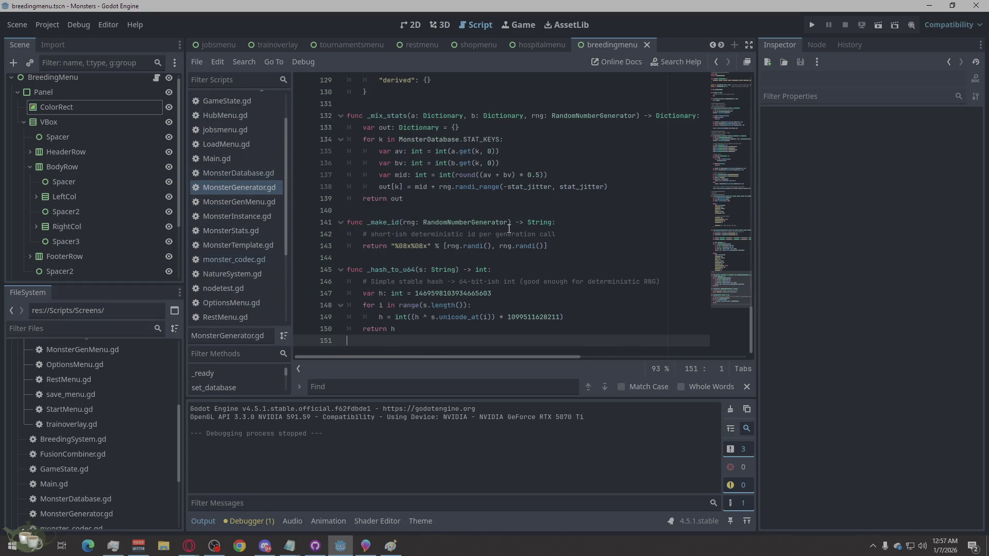
scroll(509, 227, "up", 8)
scroll(512, 231, "down", 1)
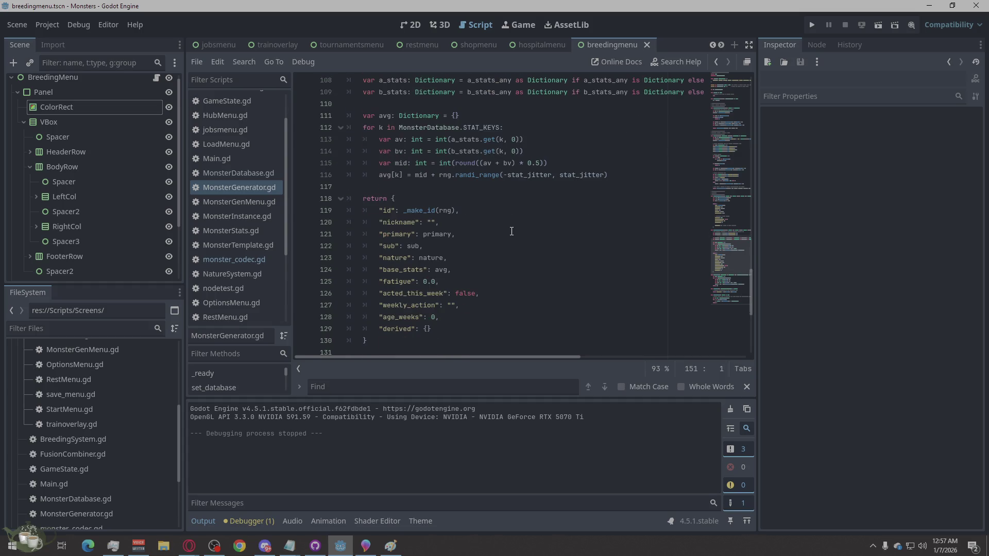
scroll(511, 231, "up", 10)
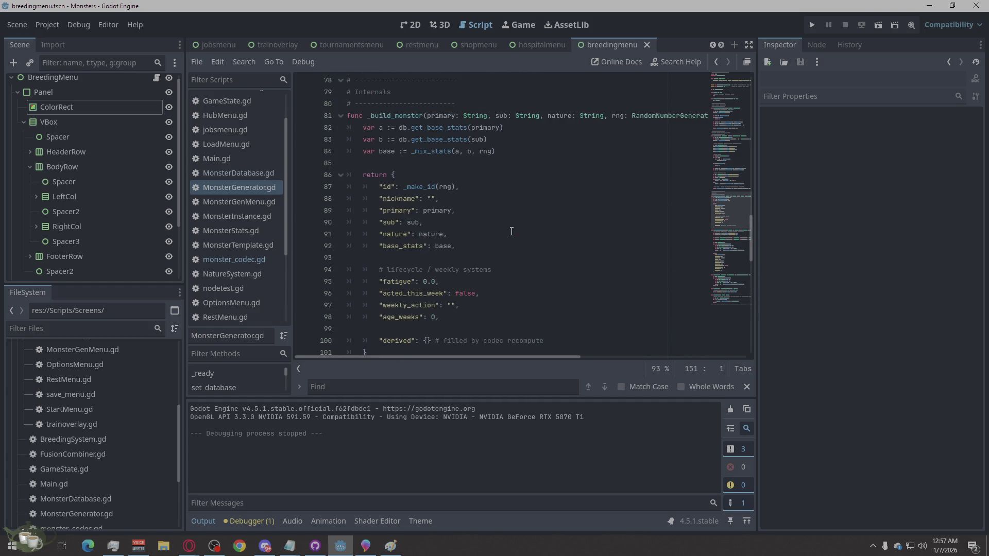
scroll(512, 231, "up", 20)
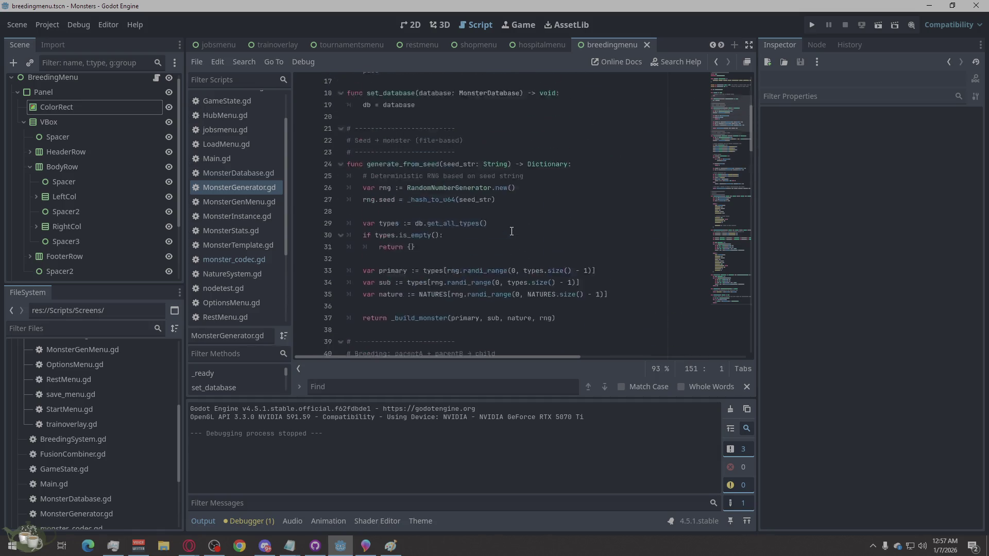
scroll(512, 231, "up", 6)
scroll(226, 191, "up", 1)
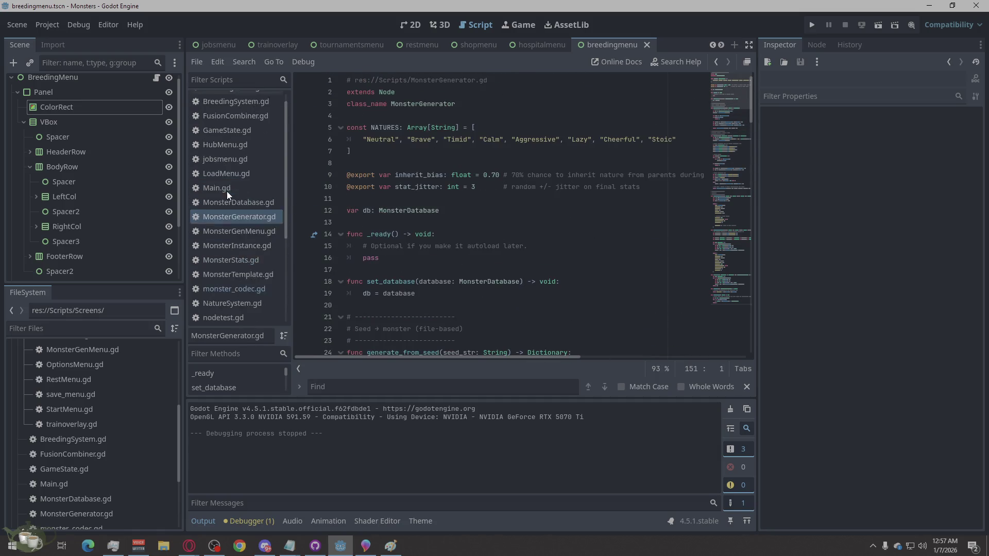
scroll(227, 191, "up", 1)
Step: Open MonsterDatabase.gd's type templates and place the cursor in the Find field
left_click(242, 216)
scroll(456, 268, "up", 2)
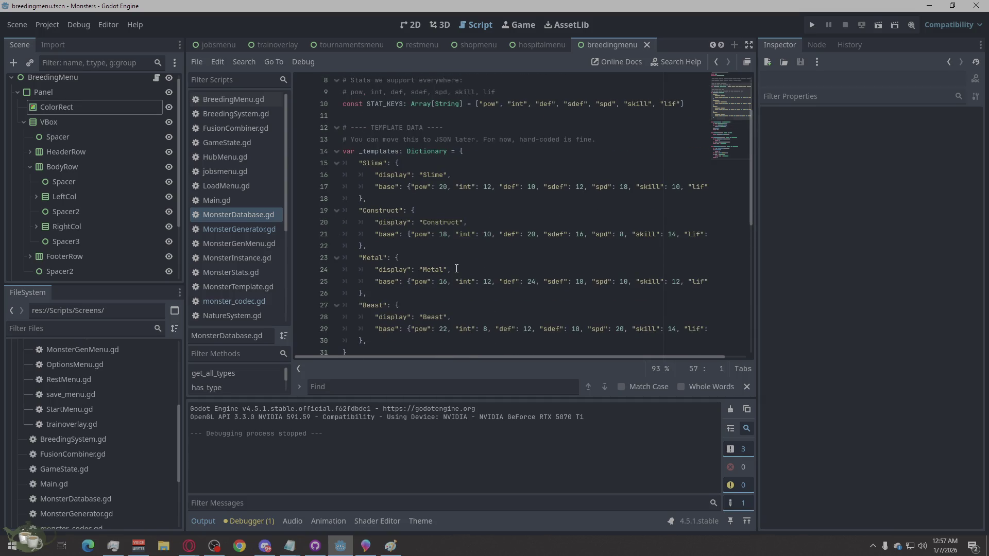
scroll(456, 268, "up", 2)
scroll(456, 268, "down", 10)
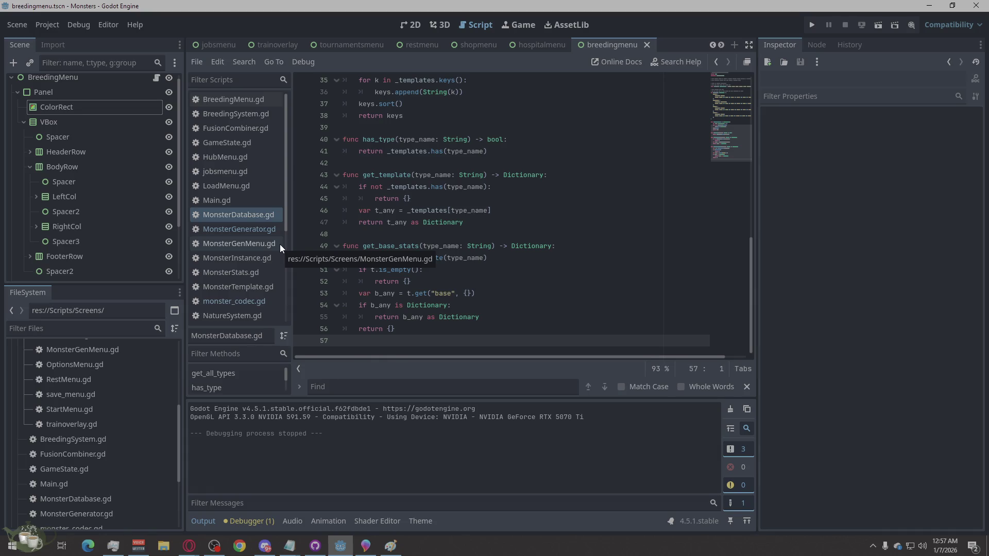
scroll(279, 244, "down", 4)
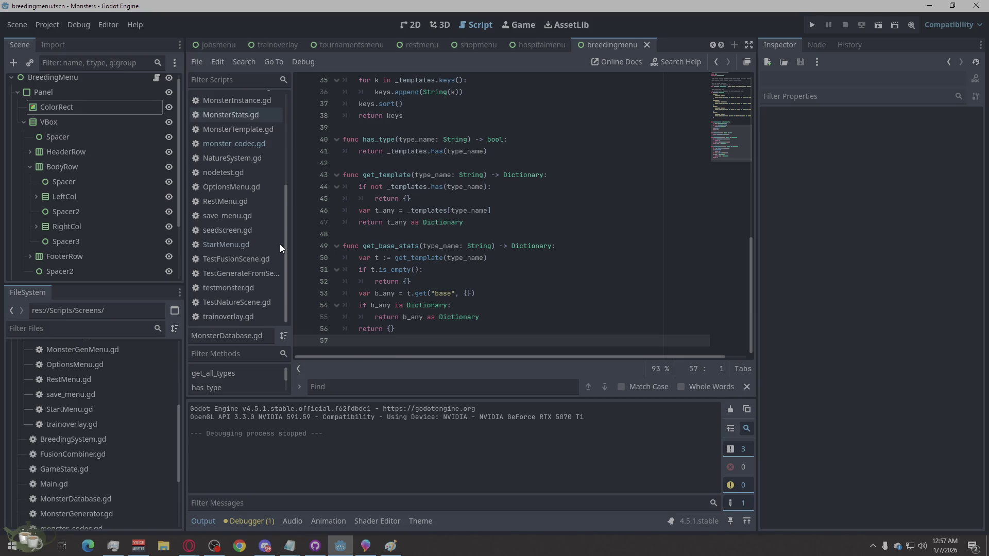
left_click(410, 390)
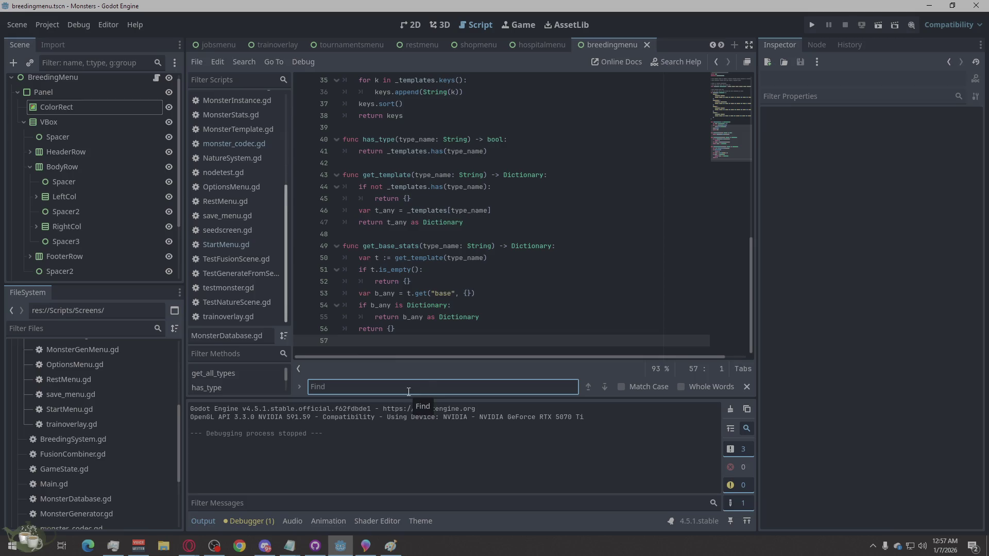
Step: Search MonsterDatabase.gd for PLANT, checking BreedingSystem, Main and MonsterGenerator scripts too
type("PLANT")
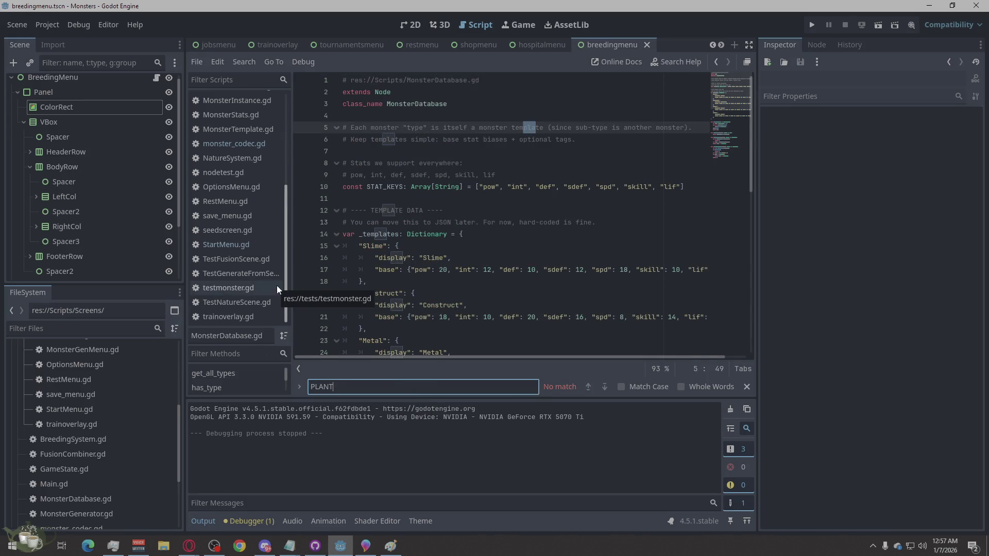
scroll(276, 285, "up", 3)
scroll(276, 285, "up", 3)
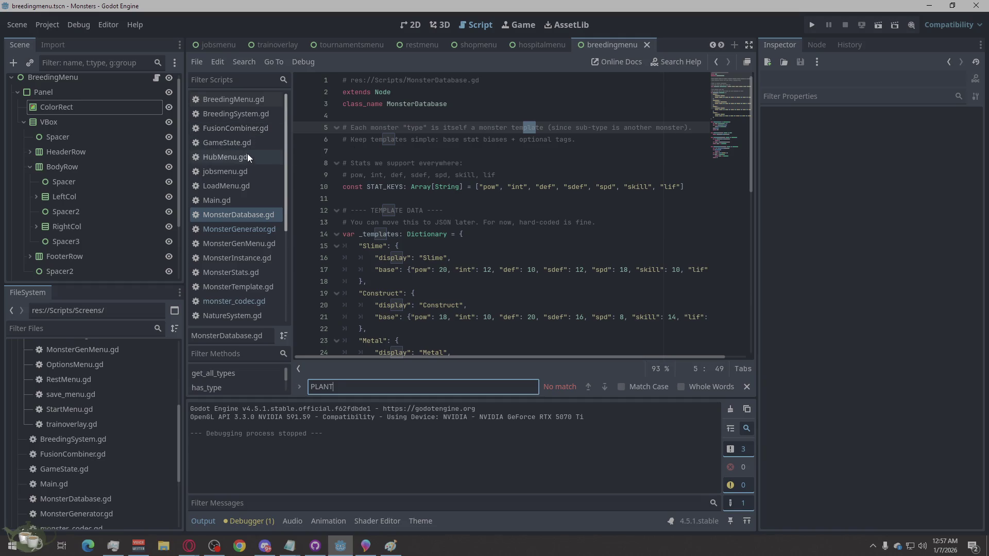
left_click(250, 115)
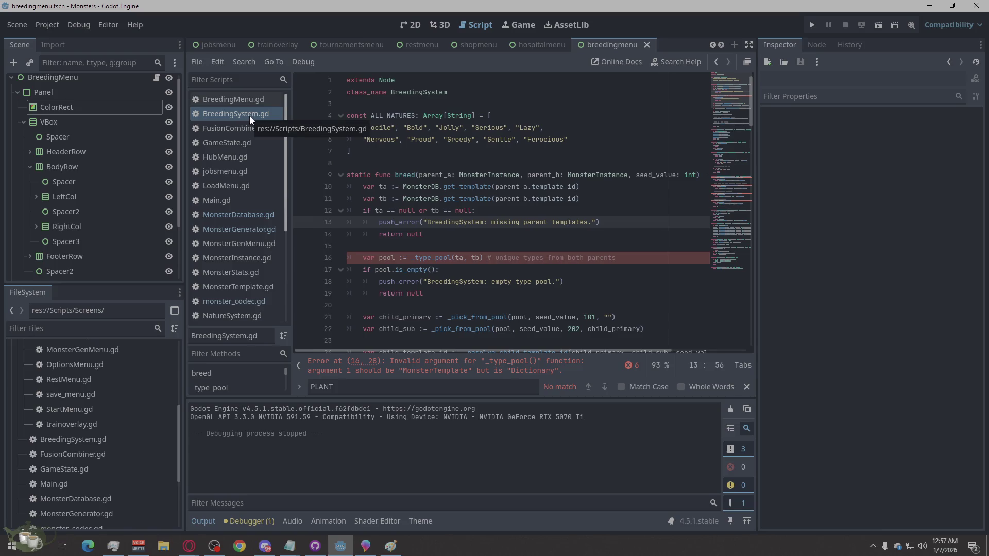
left_click(268, 201)
left_click(265, 224)
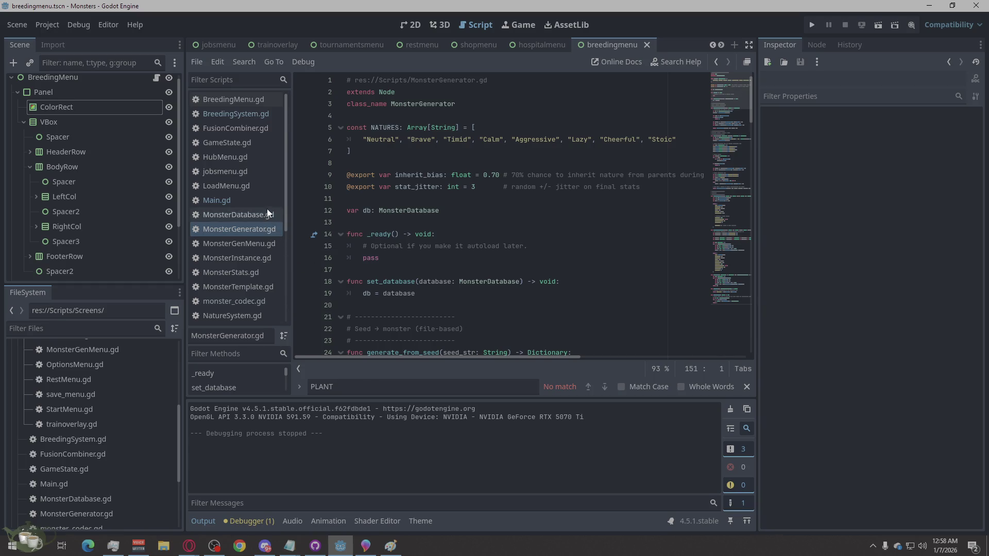
left_click(267, 209)
Step: Correct the search term to 'Plant' and open MonsterGenMenu.gd, which has 1 match
left_click_drag(375, 382, 315, 386)
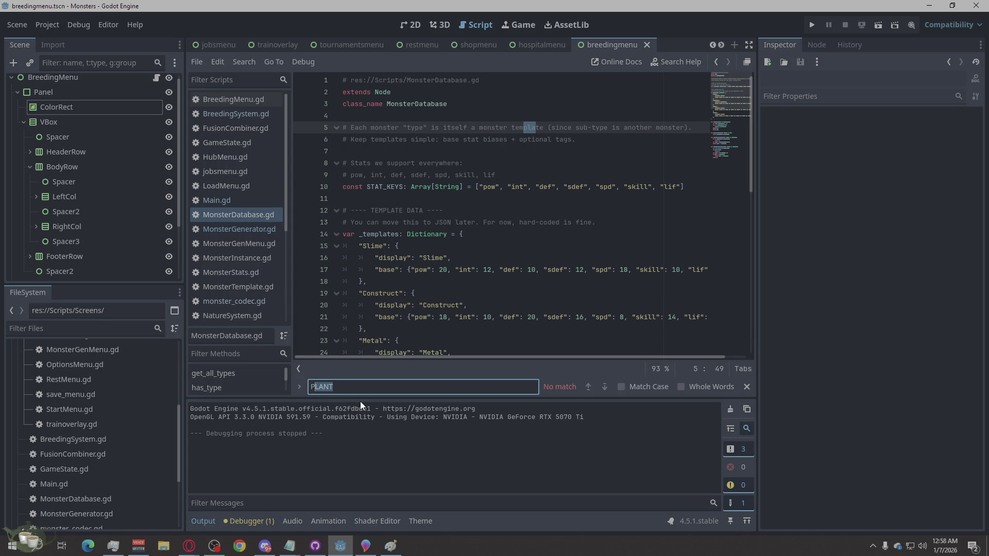
key("BackSpace")
key("BackSpace")
type("pLAN")
key("BackSpace")
key("BackSpace")
key("BackSpace")
type("Plant")
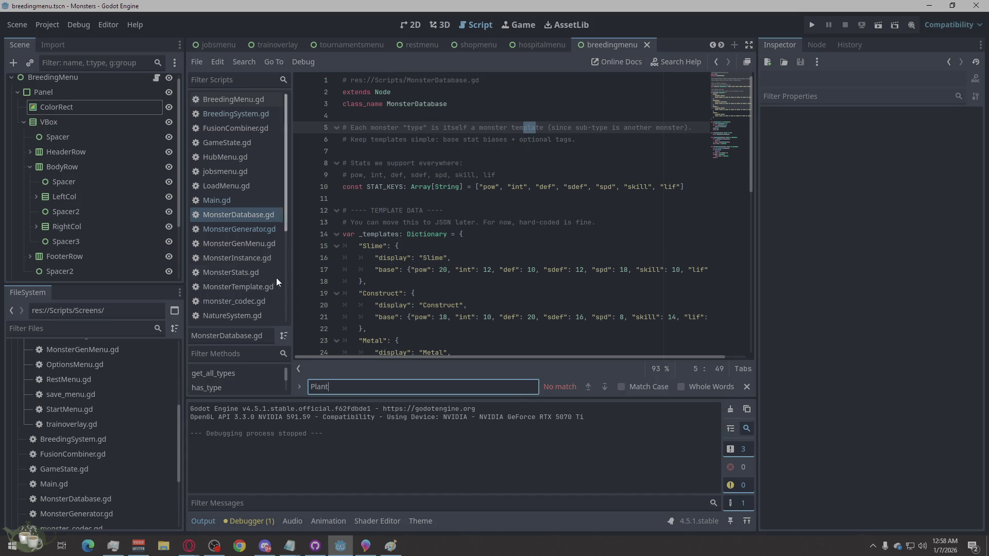
left_click(242, 229)
left_click(236, 243)
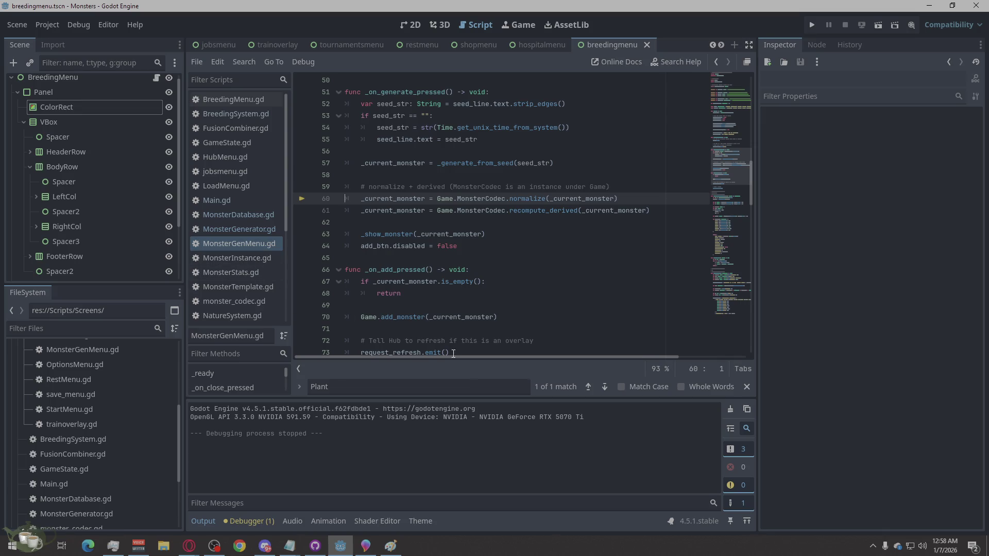
Step: Jump to the Plant match on line 23 and select the word Plant
left_click(598, 389)
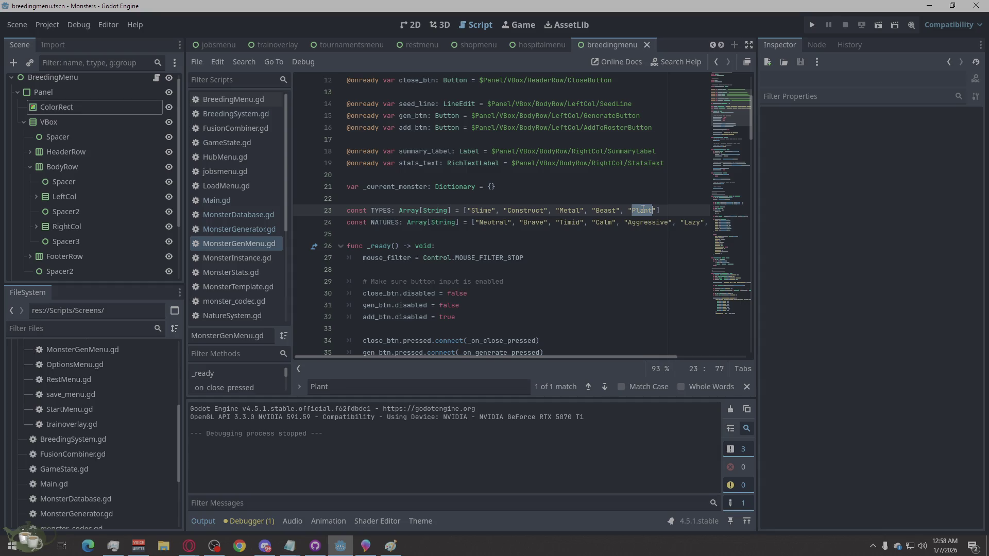
scroll(344, 250, "down", 4, "ctrl")
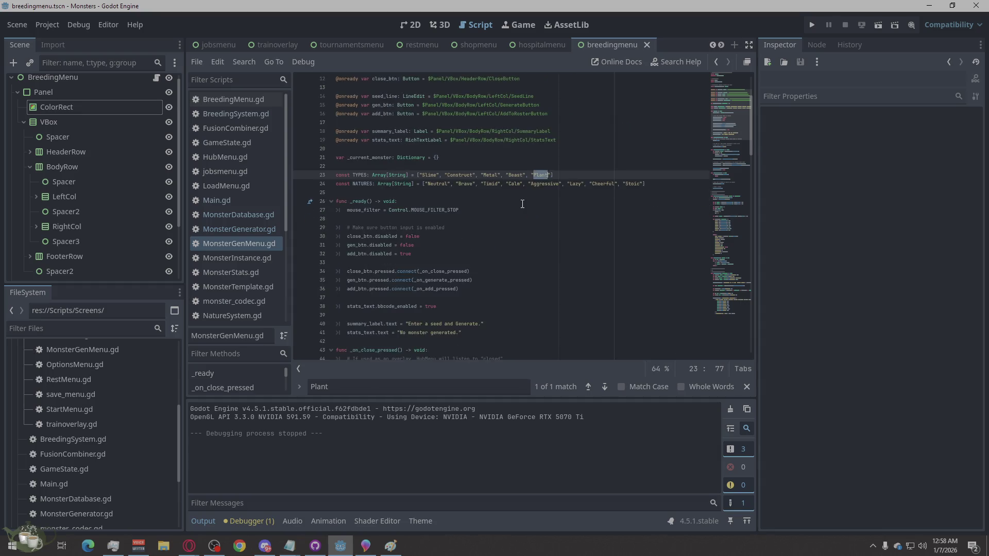
scroll(614, 193, "up", 1, "ctrl")
left_click(612, 204)
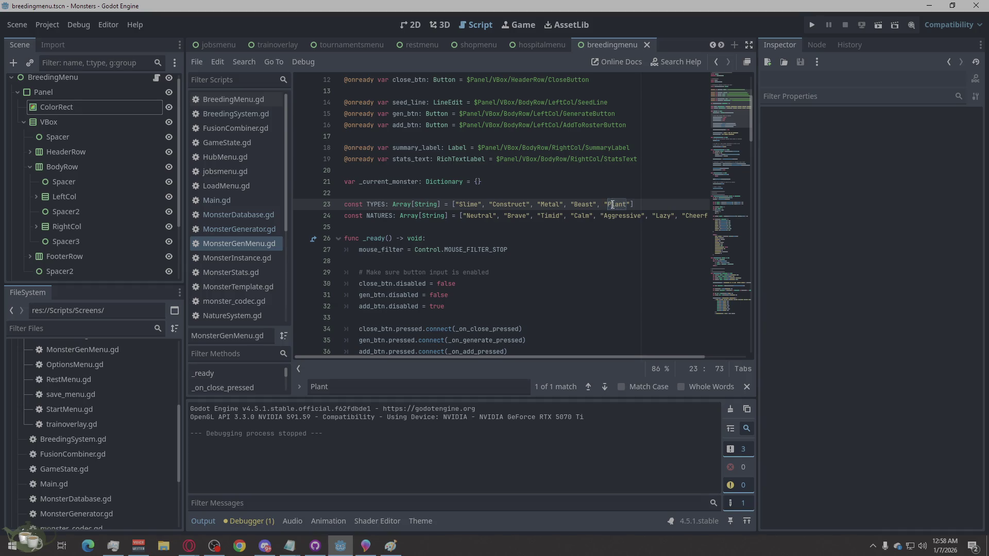
left_click_drag(612, 204, 627, 204)
Step: Flip through MonsterGenerator, MonsterGenMenu, MonsterInstance, MonsterStats, MonsterTemplate and monster_codec scripts
left_click(261, 232)
left_click(257, 240)
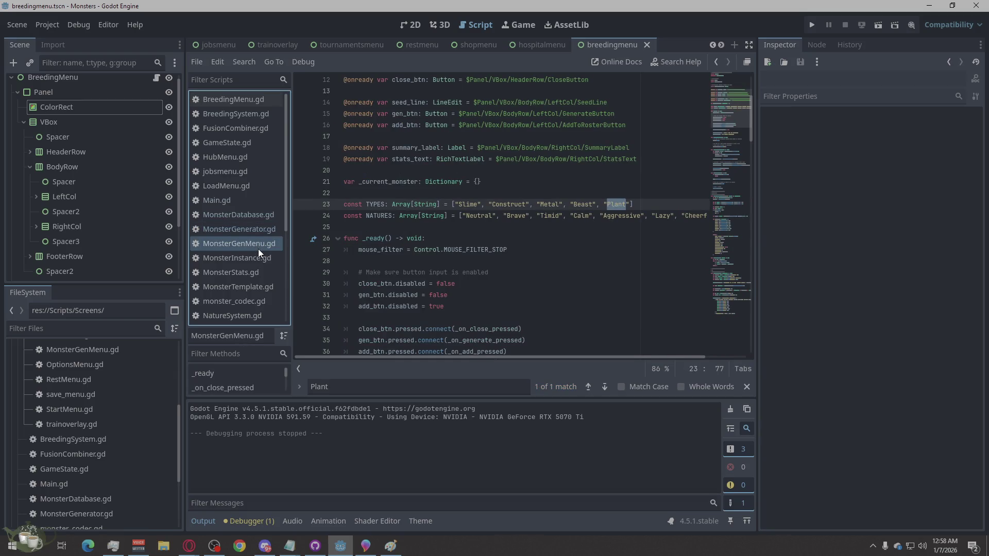
left_click(254, 259)
left_click(246, 272)
left_click(242, 286)
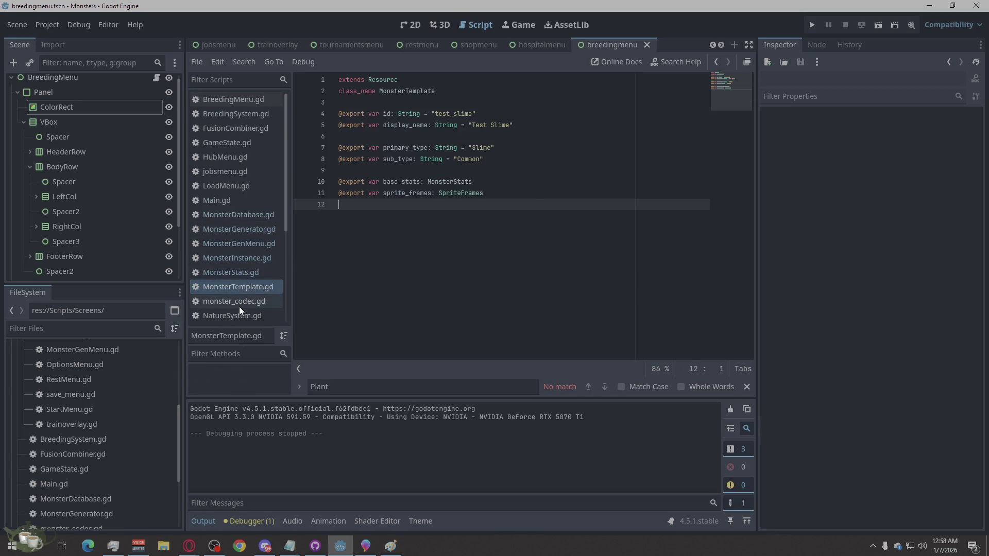
left_click(239, 306)
Step: Browse NatureSystem, nodetest, OptionsMenu, RestMenu, save_menu, seedscreen, StartMenu and TestFusionScene scripts
left_click(223, 196)
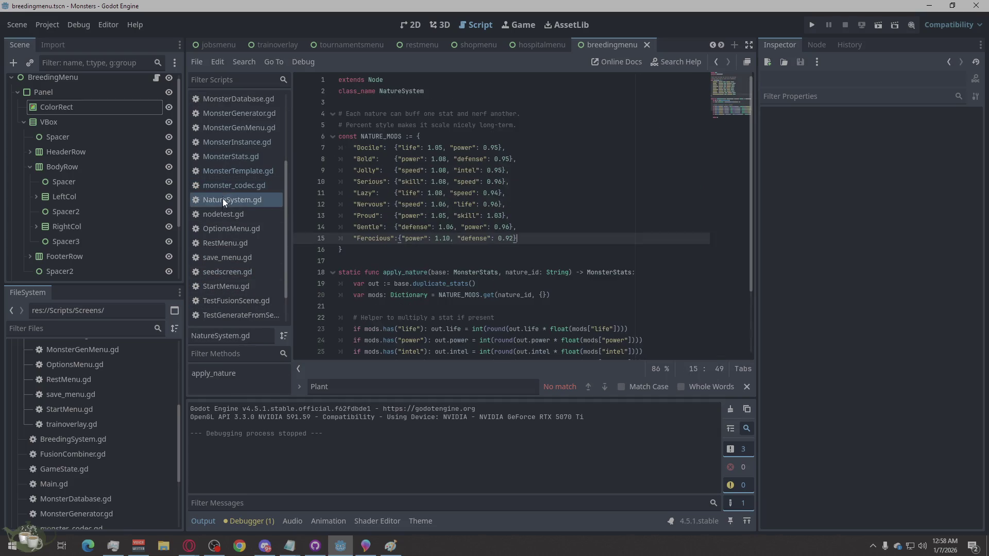
left_click(218, 215)
left_click(215, 229)
left_click(215, 244)
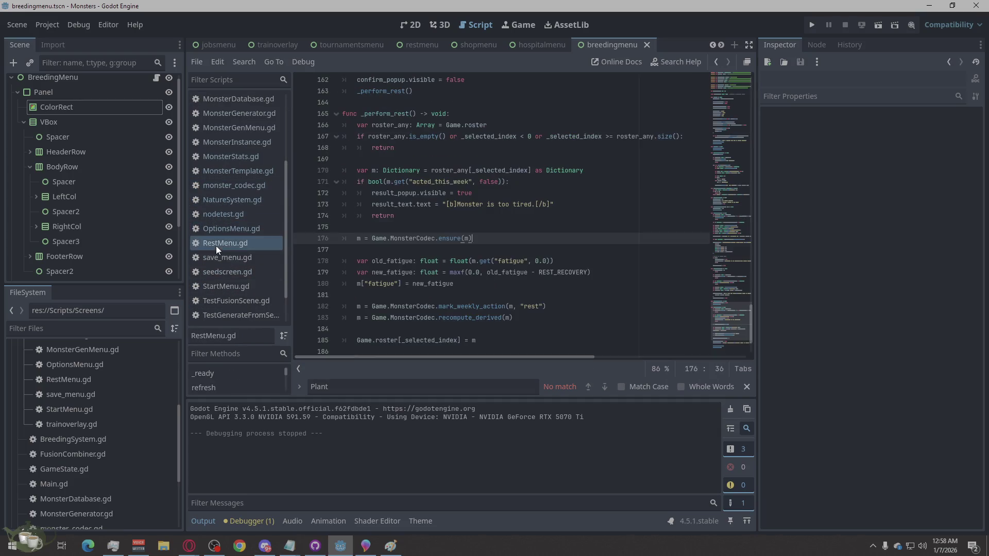
left_click(217, 259)
left_click(221, 271)
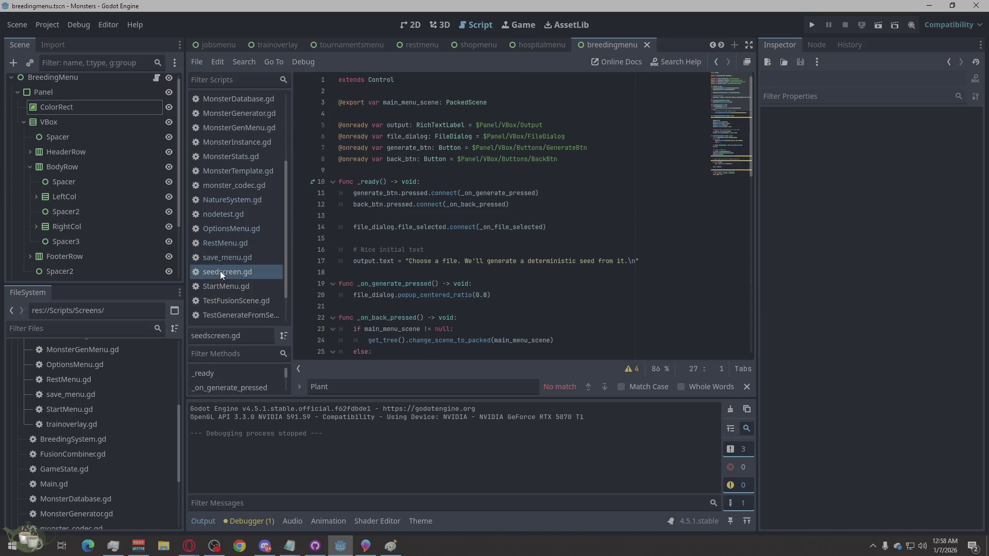
left_click(225, 286)
left_click(229, 300)
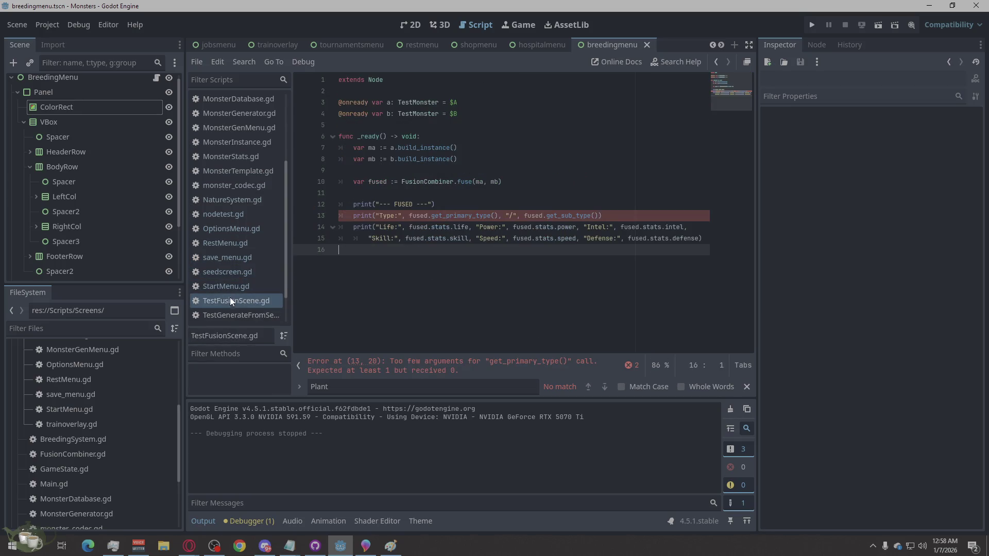
Step: Look through the TestGenerateFromSeed, testmonster and trainoverlay scripts
scroll(230, 298, "down", 2)
left_click(238, 272)
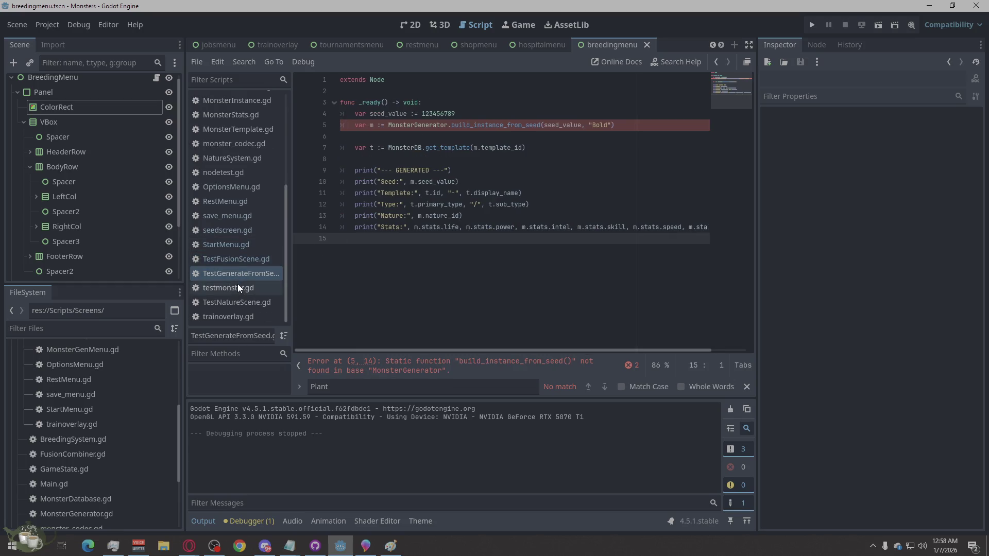
left_click(238, 287)
left_click(237, 317)
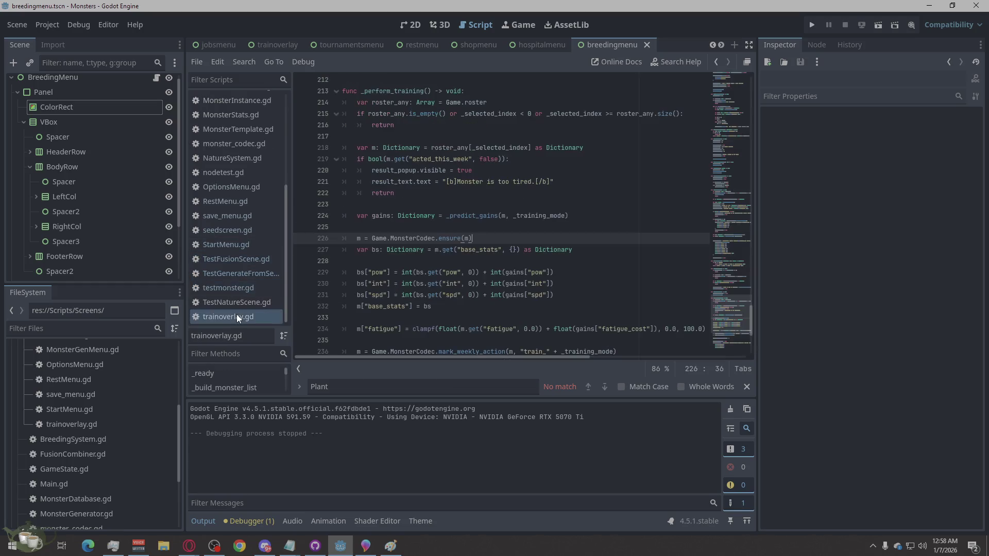
scroll(236, 310, "up", 8)
Step: Step back through Main, LoadMenu, HubMenu, GameState, FusionCombiner, BreedingSystem and BreedingMenu scripts
left_click(239, 201)
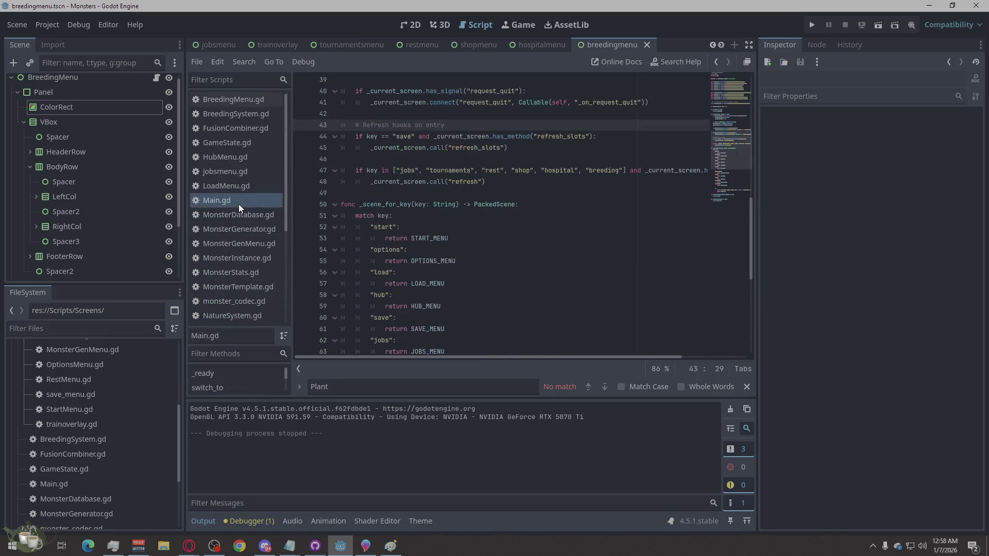
left_click(242, 187)
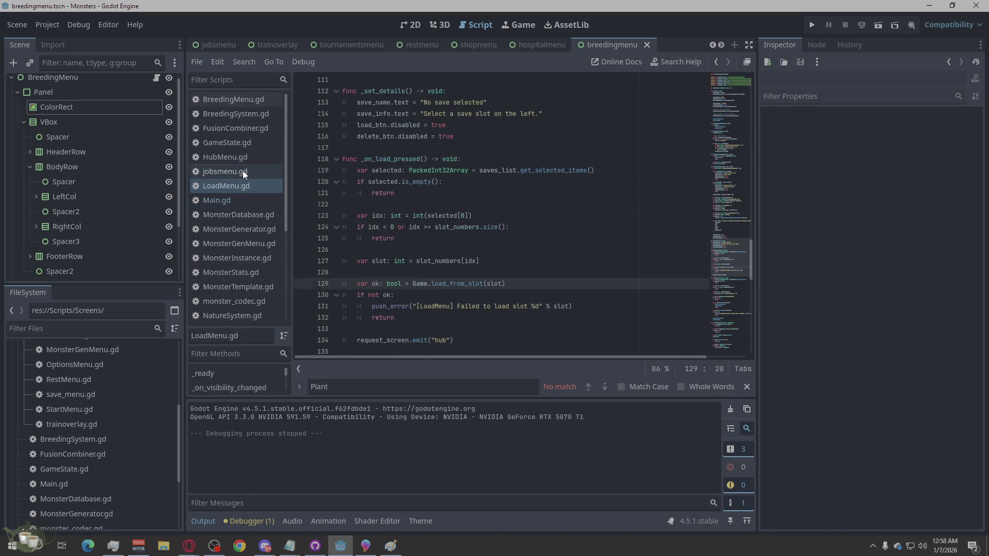
left_click(242, 160)
left_click(242, 147)
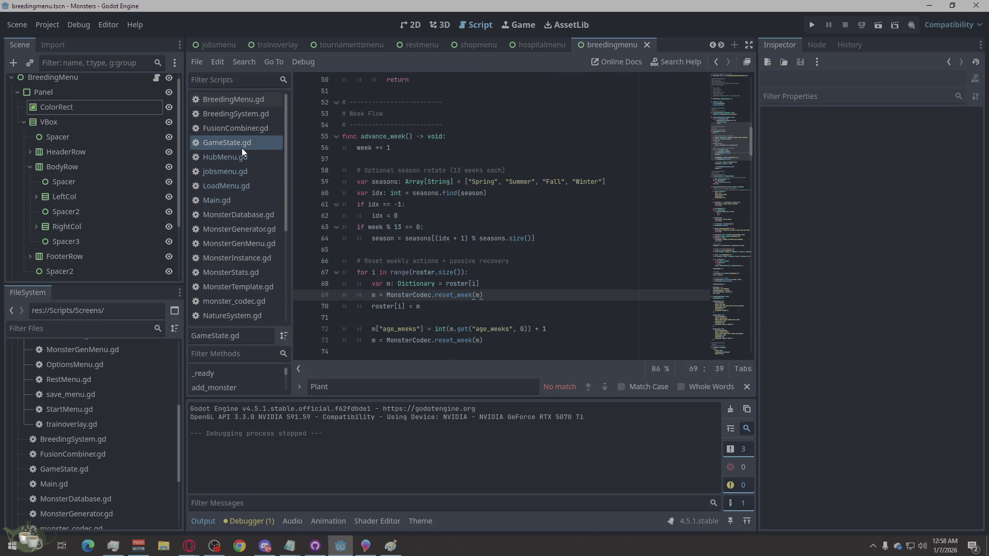
left_click(242, 126)
left_click(240, 111)
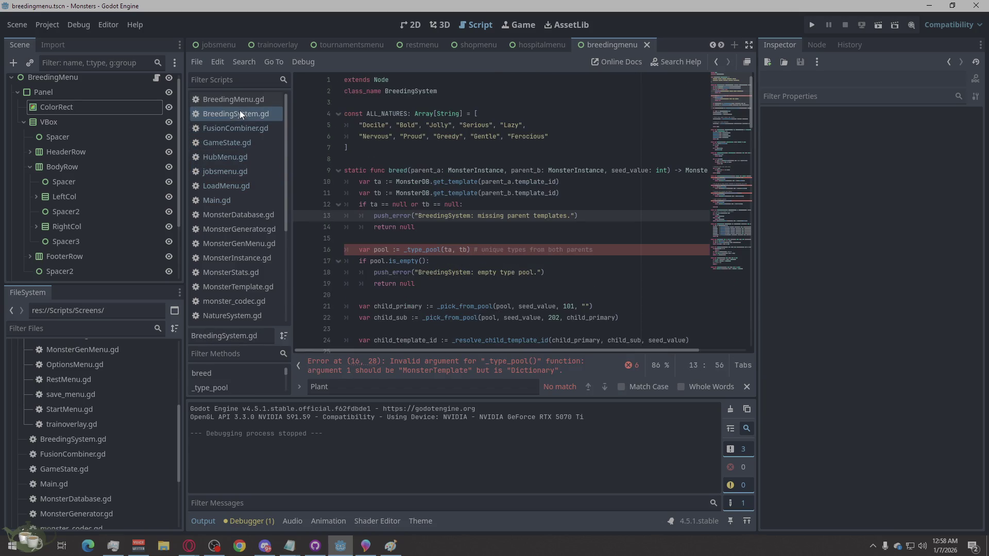
left_click(240, 95)
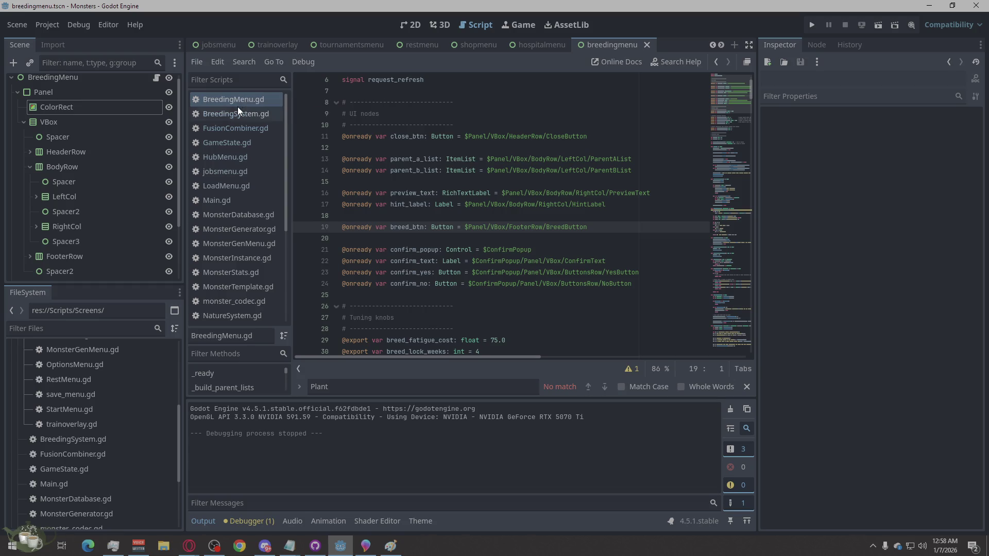
Step: Open FusionCombiner.gd via GameState.gd to review its stat-averaging fuse function
scroll(236, 175, "down", 5)
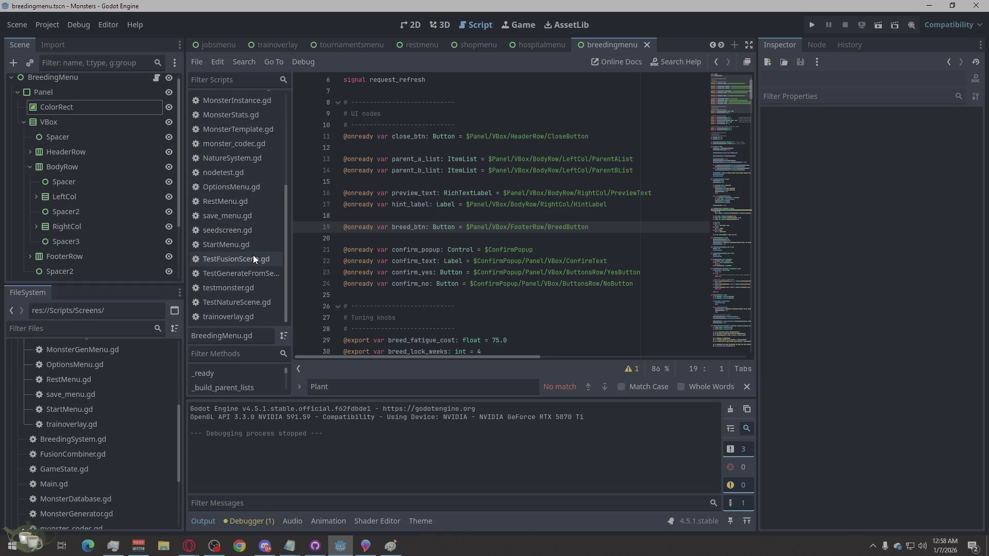
scroll(253, 255, "up", 5)
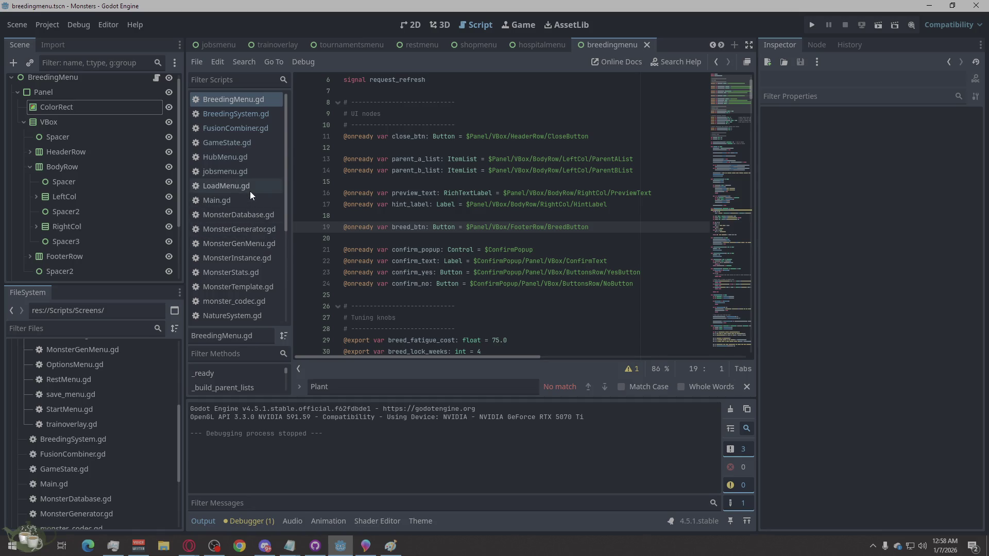
left_click(256, 159)
left_click(256, 146)
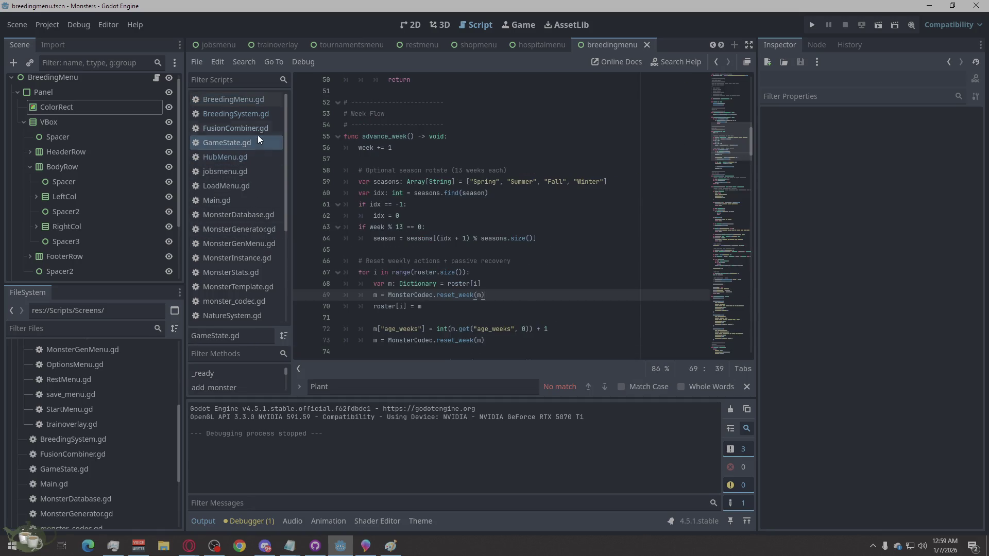
left_click(257, 129)
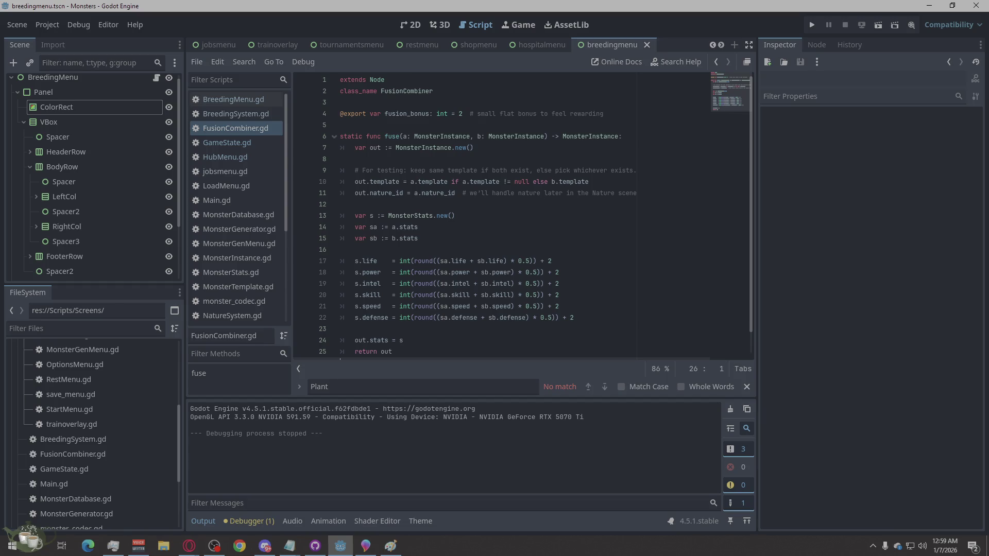
key("alt+Tab")
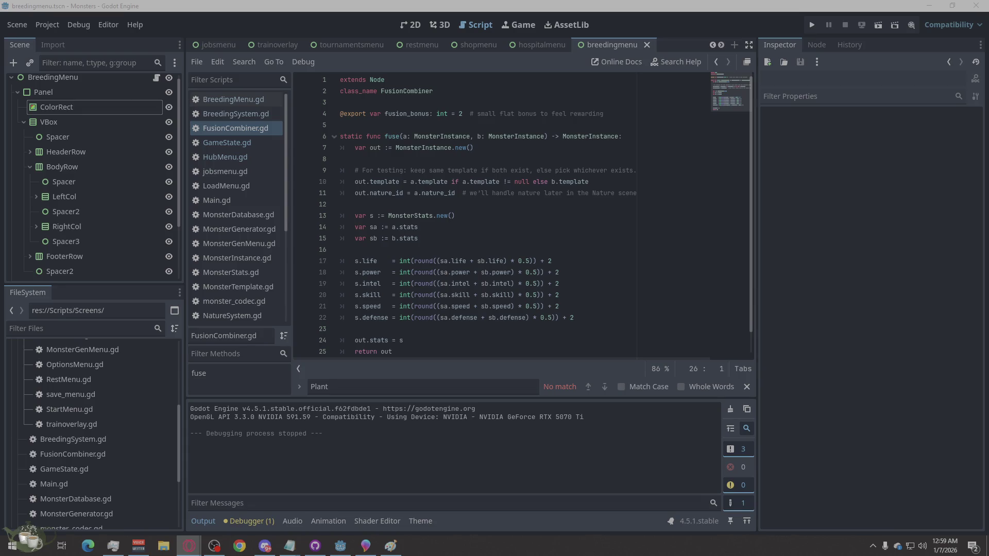
Step: Open LoadMenu.gd, then jobsmenu.gd from the script list, and scroll down through its code
left_click(227, 187)
left_click(231, 175)
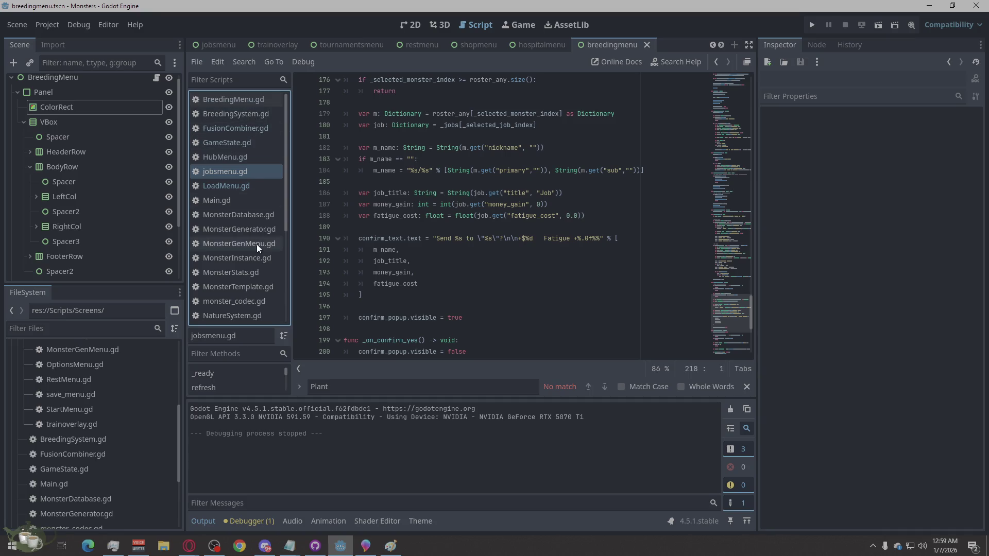
scroll(257, 244, "down", 3)
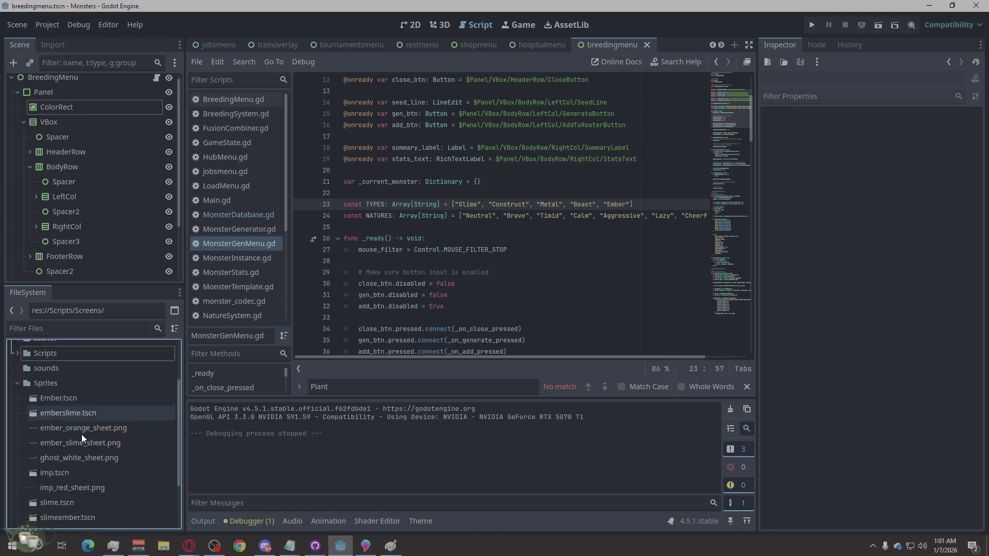
Step: Replace Construct with Ghost in the TYPES list on line 23
scroll(81, 434, "down", 3)
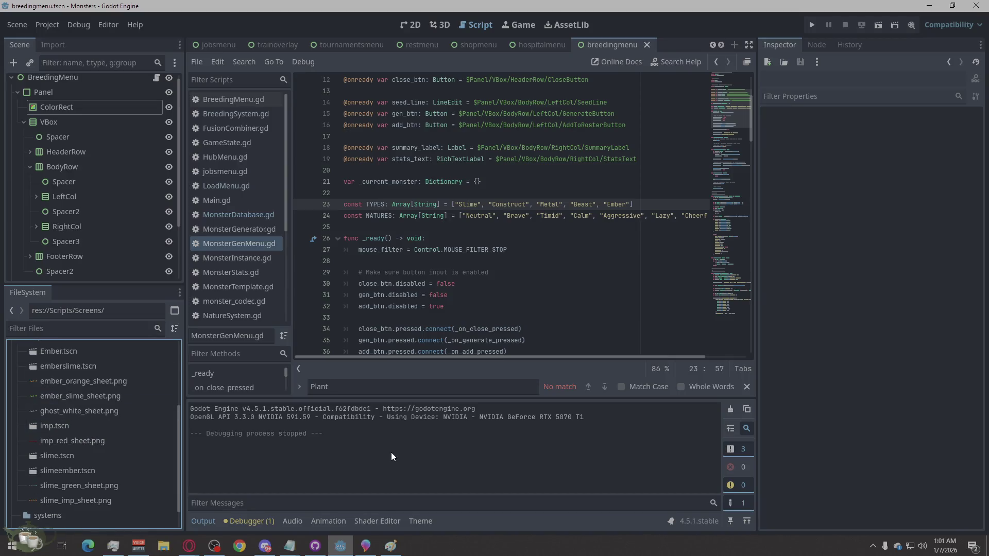
left_click_drag(525, 204, 494, 200)
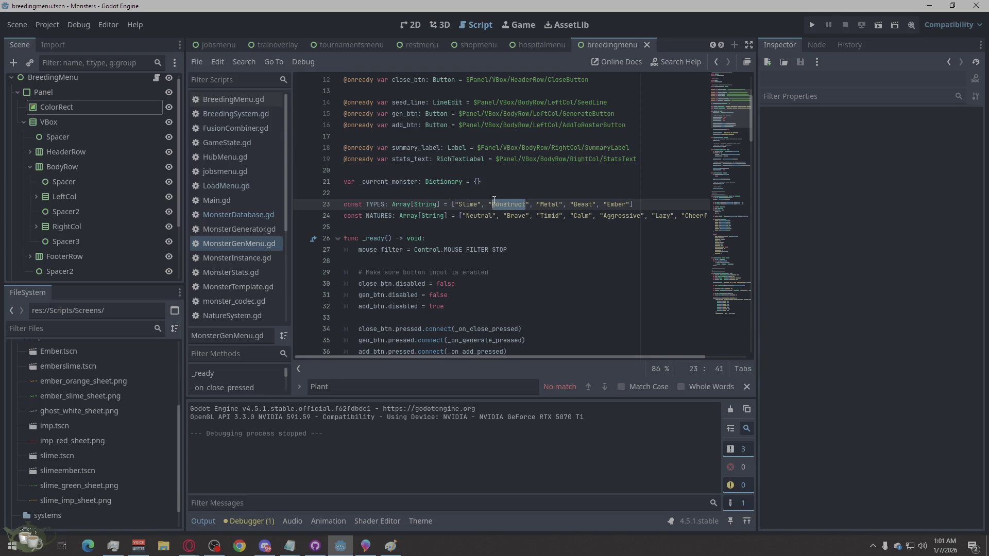
type("Host")
key("BackSpace")
key("BackSpace")
key("BackSpace")
type("ost")
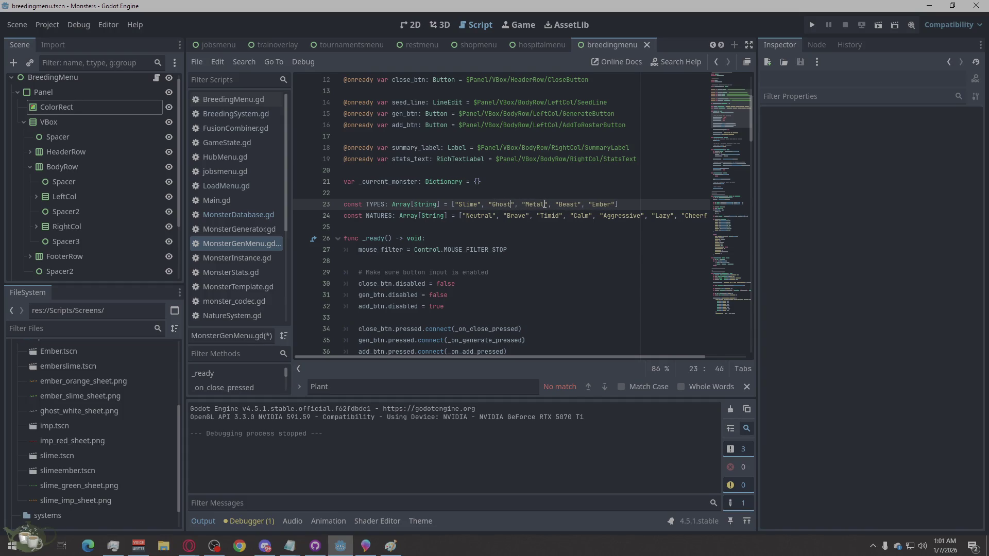
Step: Change Metal to Imp, remove Beast, save MonsterGenMenu.gd and run the project
scroll(77, 431, "down", 2)
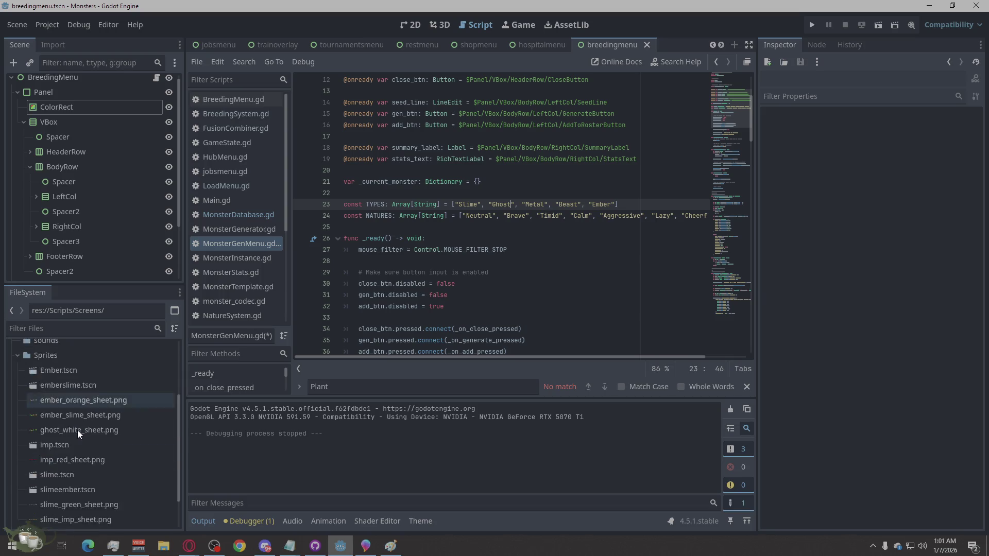
left_click(543, 204)
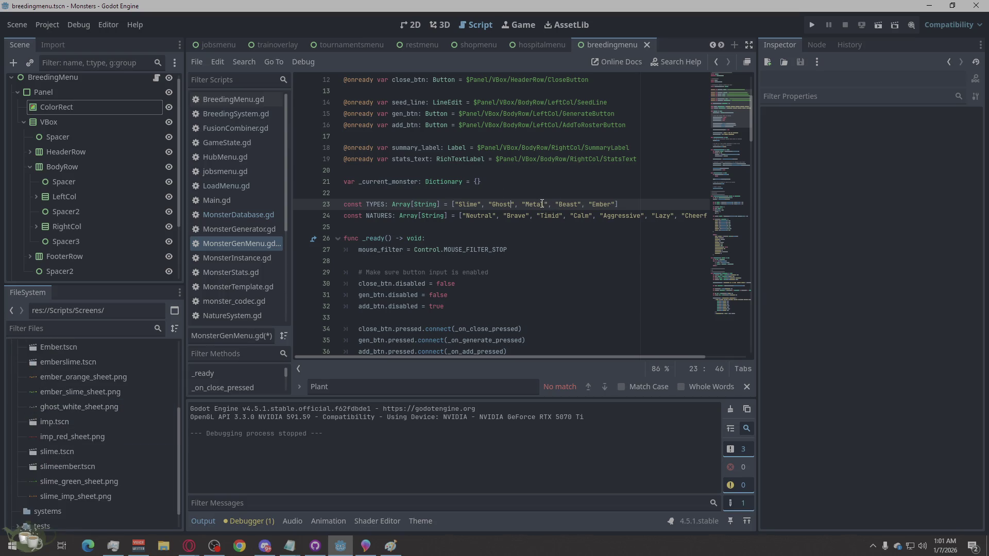
left_click_drag(543, 204, 525, 205)
type("Imp")
left_click(570, 204)
left_click_drag(571, 204, 552, 204)
key("BackSpace")
key("BackSpace")
key("BackSpace")
key("BackSpace")
key("ctrl+s")
left_click(809, 25)
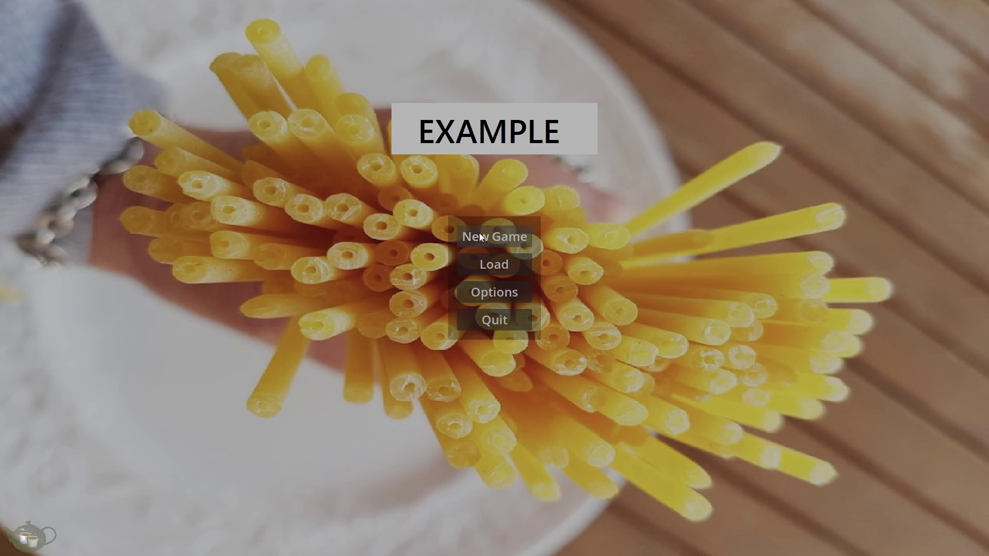
Step: Generate a Slime/Ghost and a Slime/Ember at the Monster Shrine and add both to the roster
left_click(479, 232)
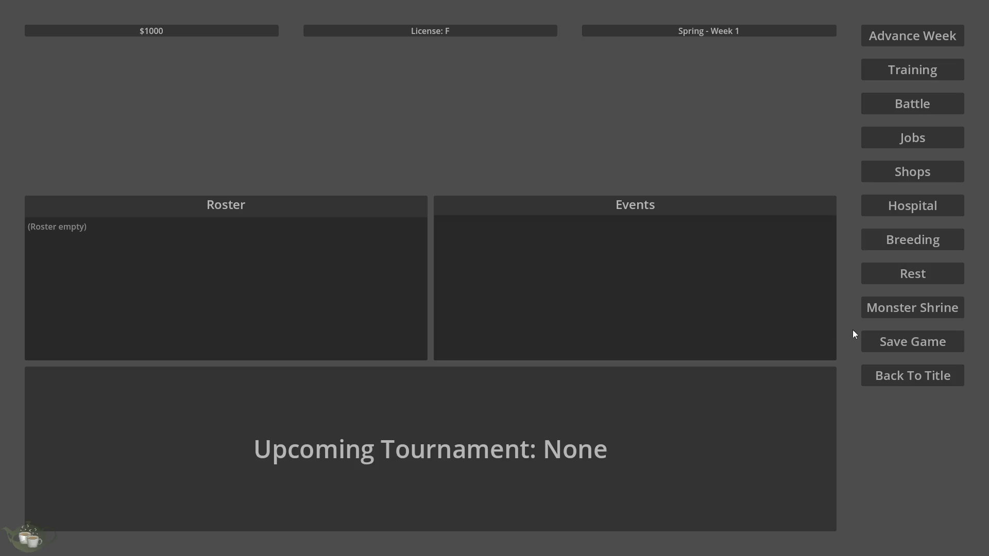
left_click(939, 315)
left_click(304, 199)
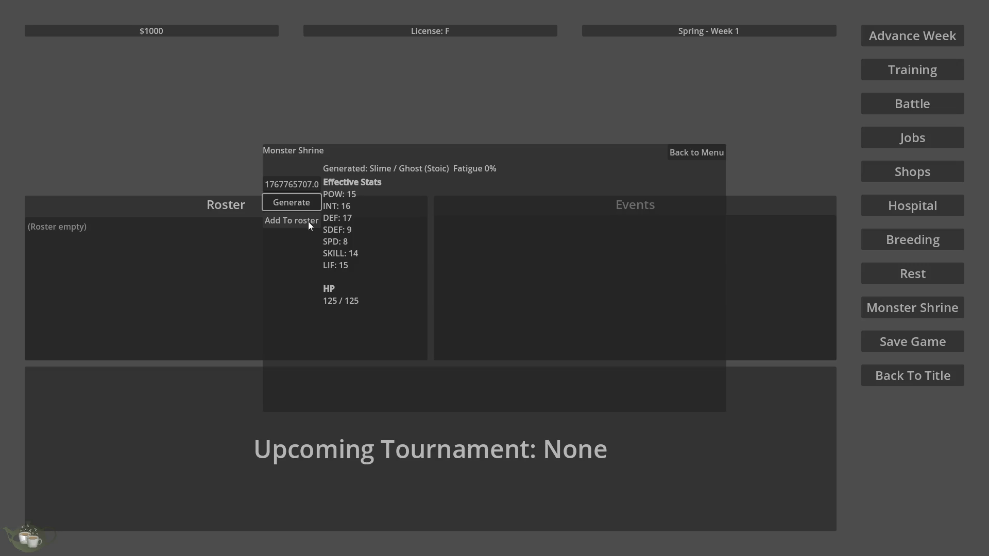
left_click(308, 221)
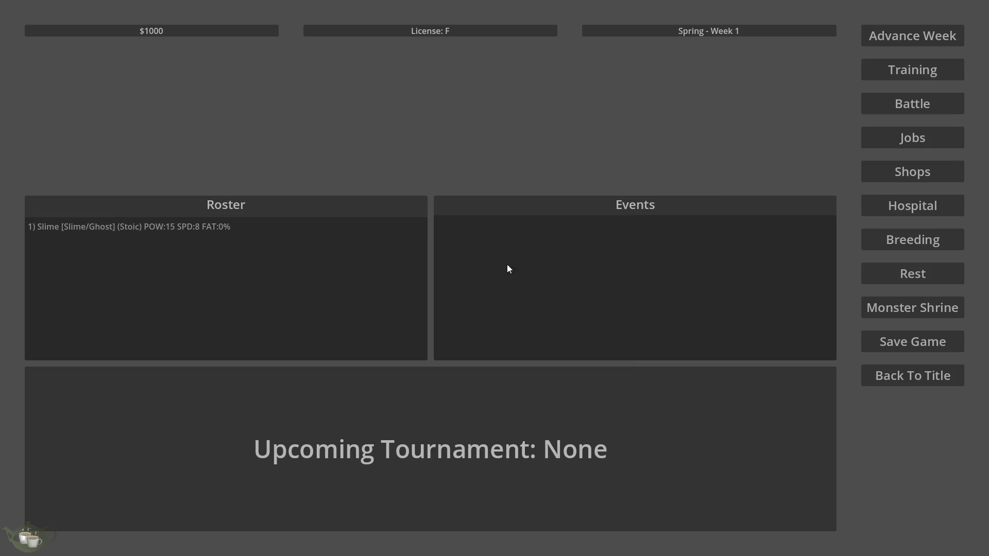
left_click(946, 308)
left_click(302, 201)
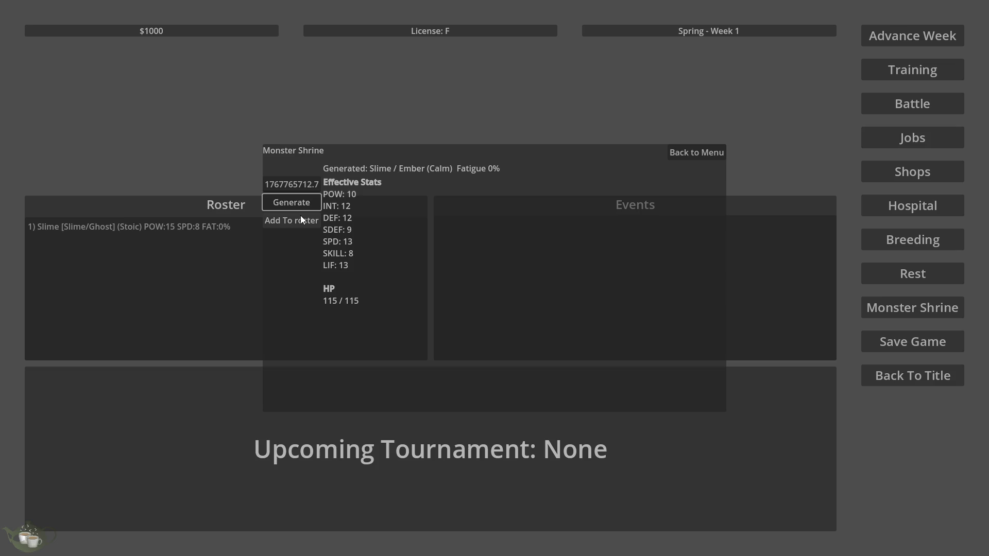
left_click(302, 220)
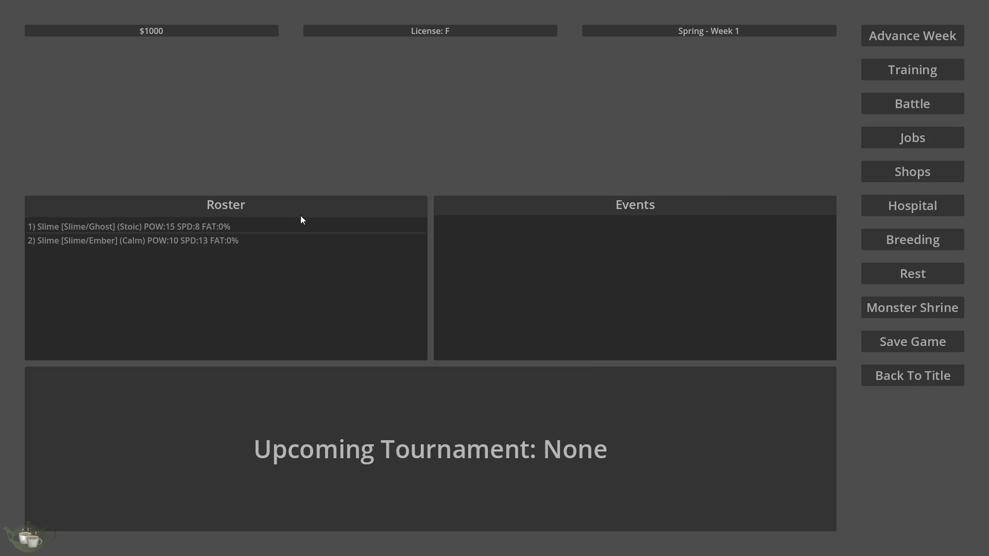
Step: Breed Slime/Ghost with Slime/Ember into a Slime/Ghost child, then quit the game
left_click(242, 224)
left_click(896, 242)
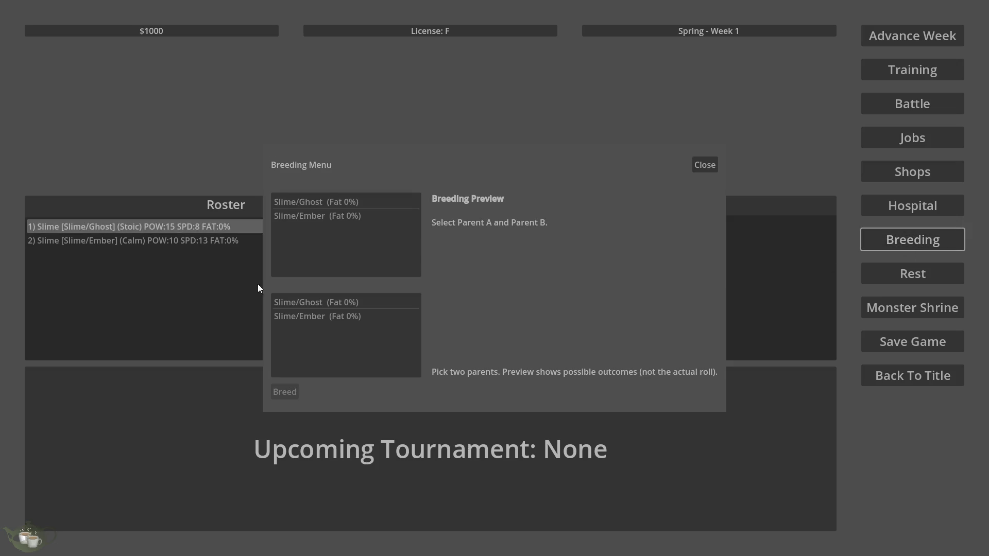
left_click(346, 247)
left_click(344, 316)
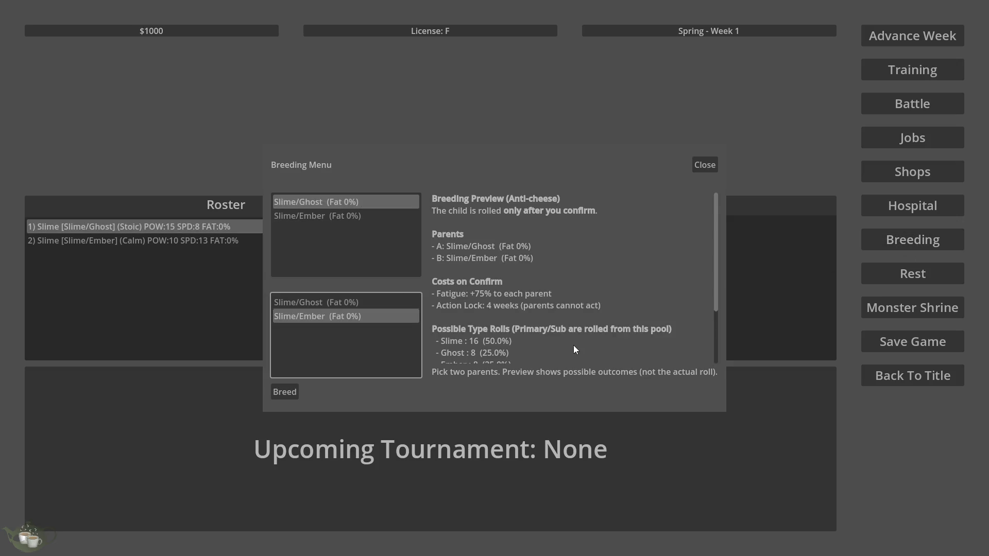
scroll(567, 354, "down", 3)
left_click(284, 392)
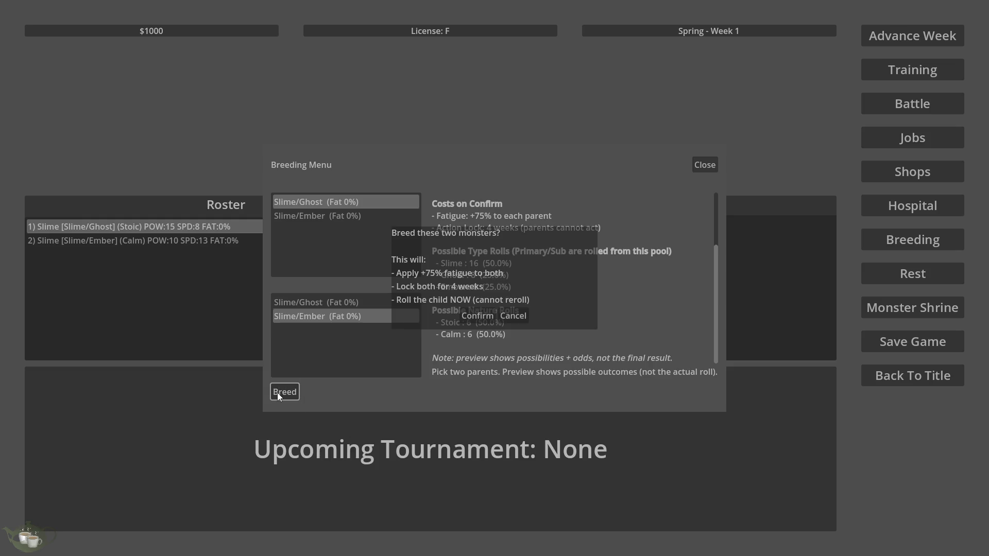
left_click(472, 318)
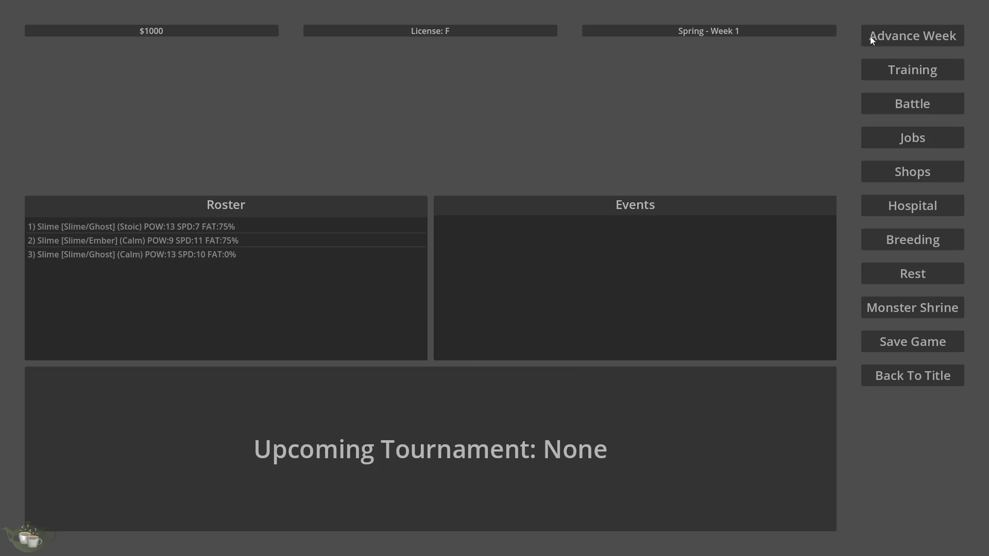
left_click(924, 381)
left_click(484, 327)
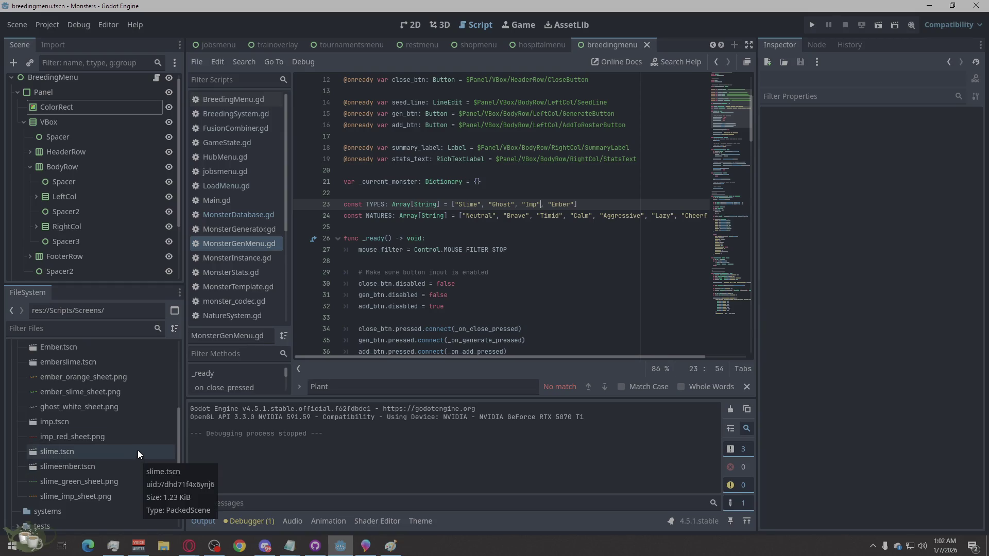
Step: Inspect imp.tscn and the end of the TYPES line, then move to the web browser
left_click(138, 425)
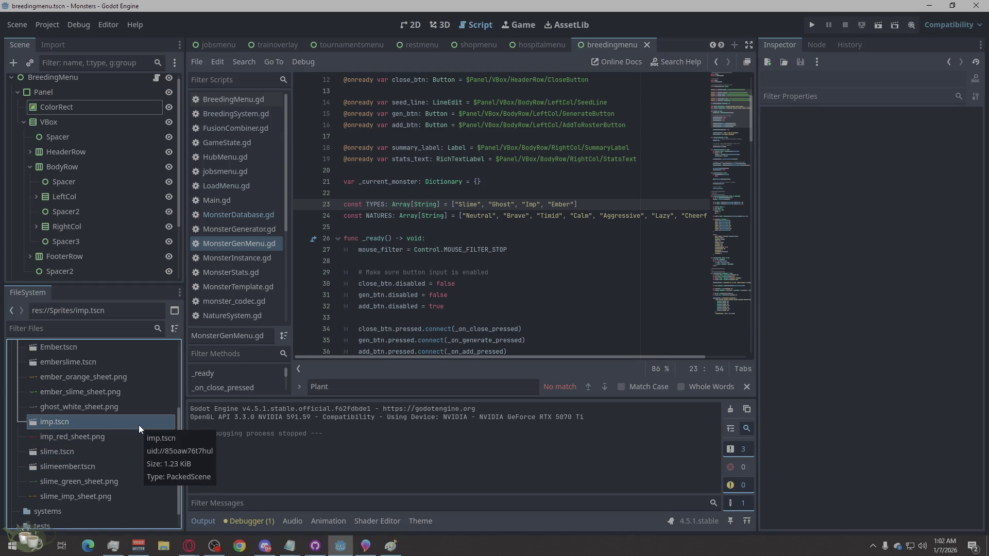
left_click(616, 205)
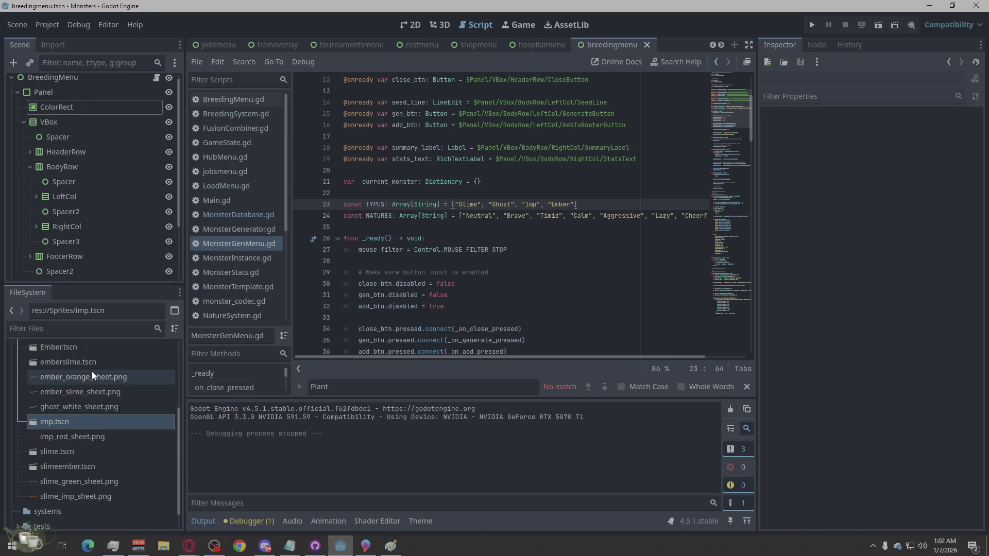
mouse_move(92, 371)
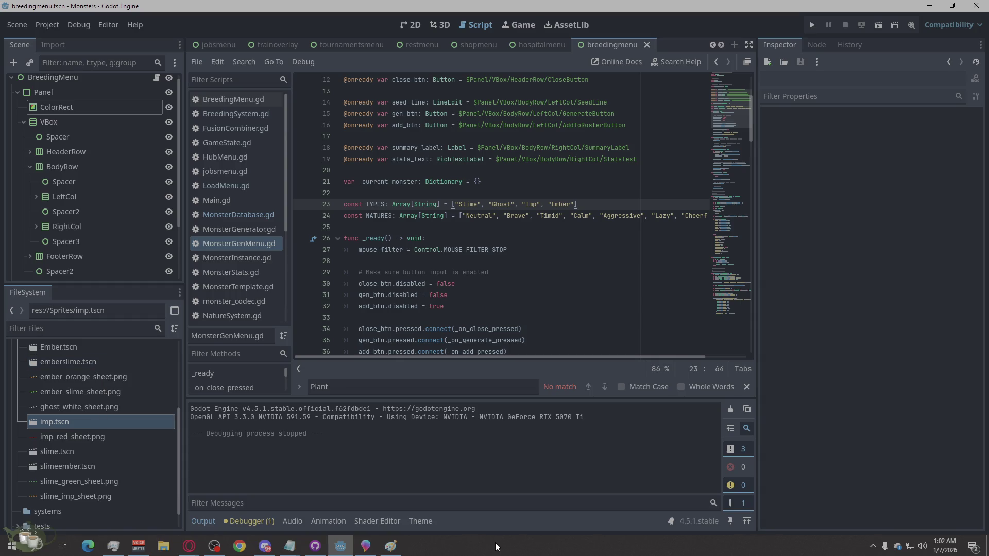
left_click(189, 546)
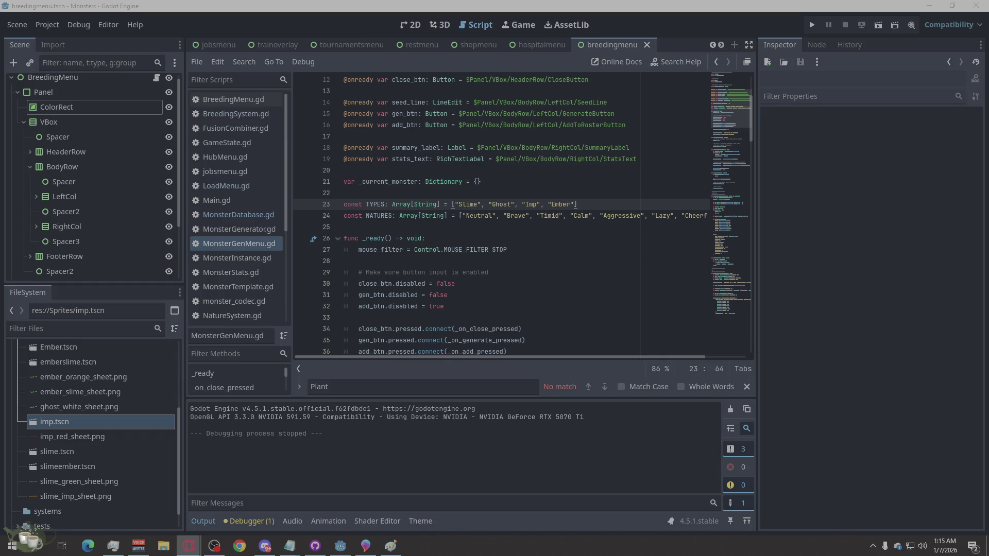
Step: Switch the Breeding Menu scene from the script to its 2D layout
left_click(407, 25)
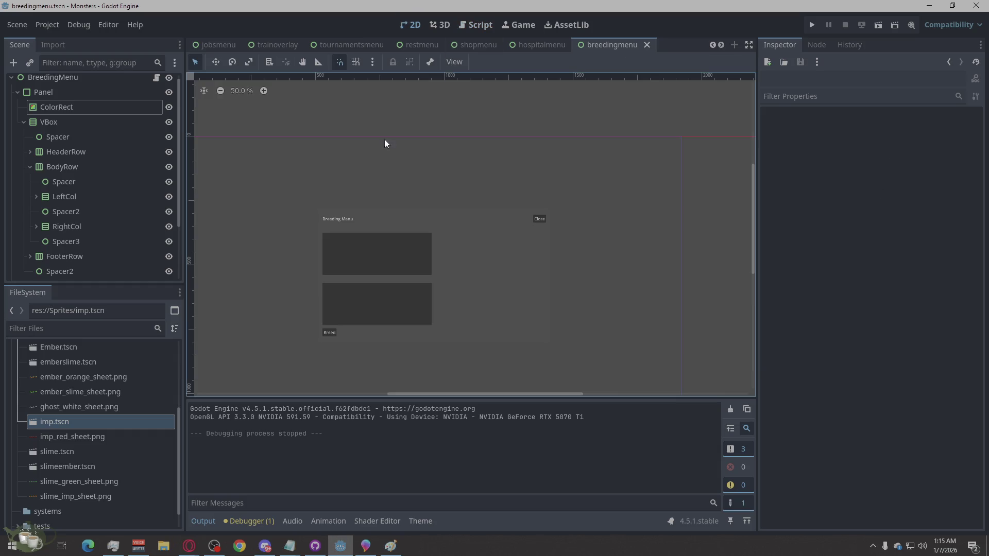
scroll(306, 307, "up", 4)
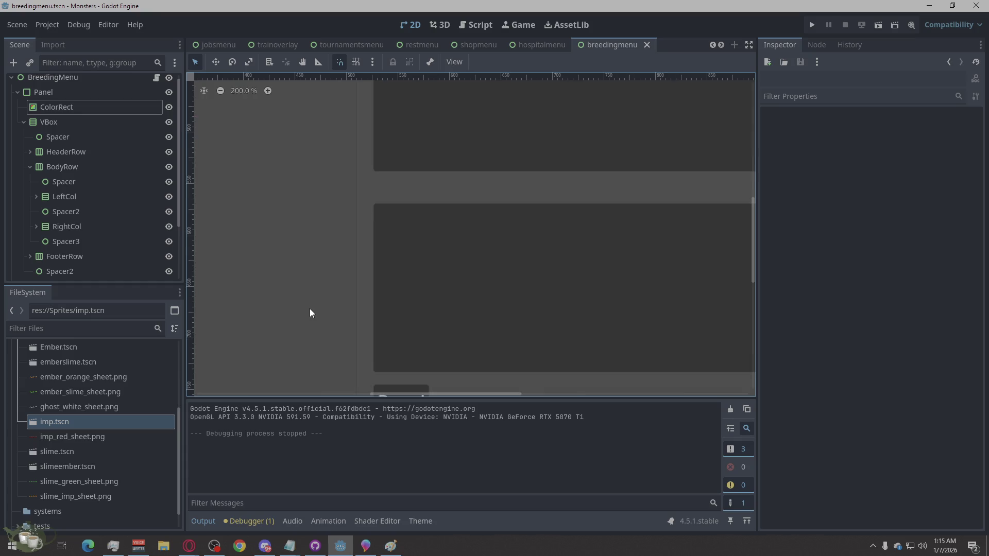
scroll(150, 272, "down", 2)
scroll(263, 286, "down", 2)
scroll(263, 287, "down", 2)
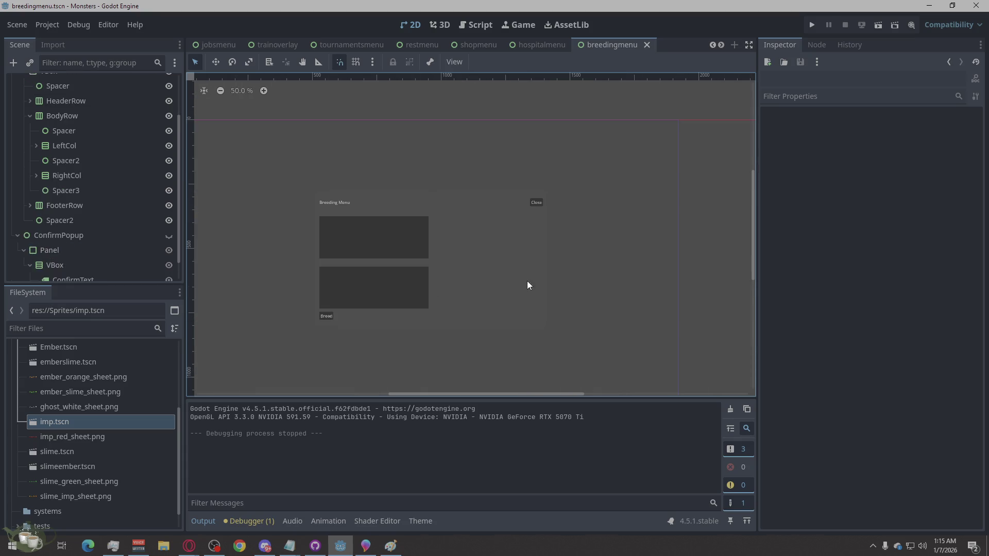
scroll(76, 167, "up", 1)
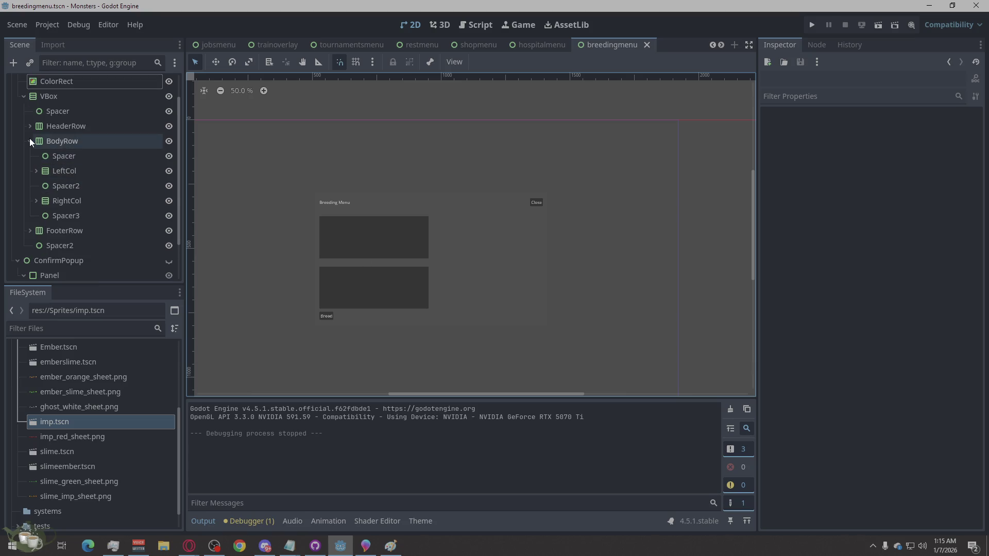
Step: Expand HeaderRow and BodyRow in the Scene dock and inspect LeftCol and Spacer2
left_click(30, 138)
left_click(33, 150)
left_click(29, 150)
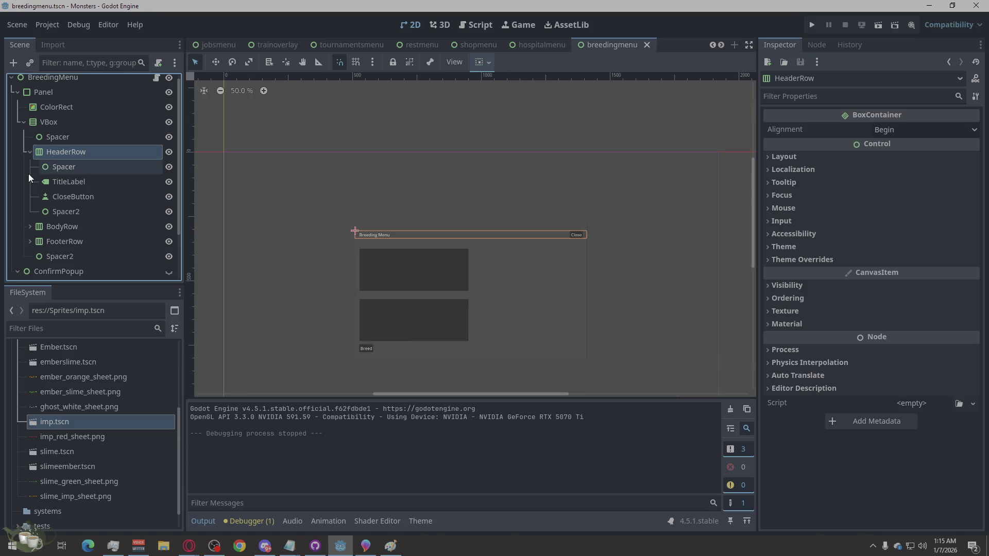
left_click(30, 151)
left_click(29, 166)
left_click(60, 196)
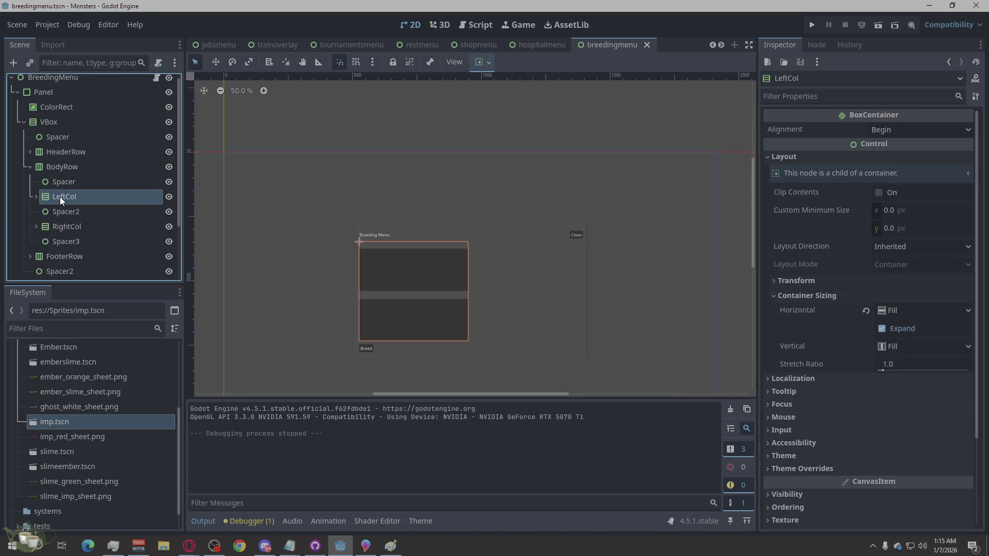
scroll(398, 322, "up", 2)
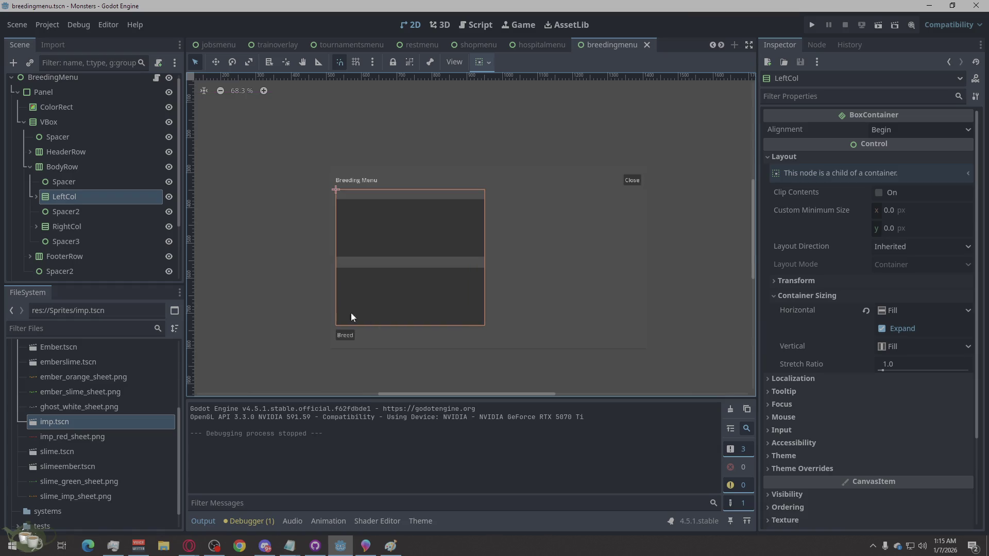
left_click(85, 212)
right_click(85, 212)
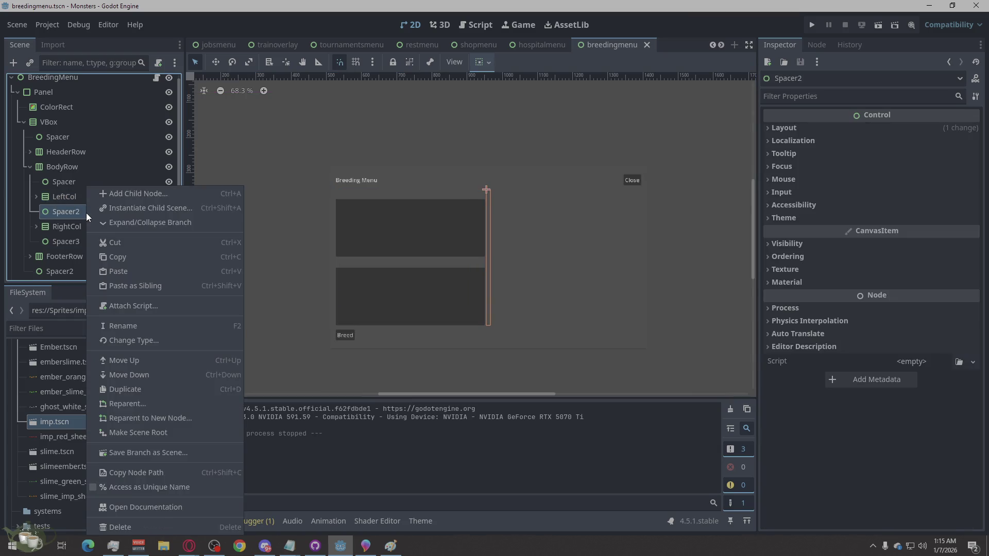
Step: Begin adding a child node to BodyRow, then cancel the dialog
left_click(67, 168)
right_click(67, 169)
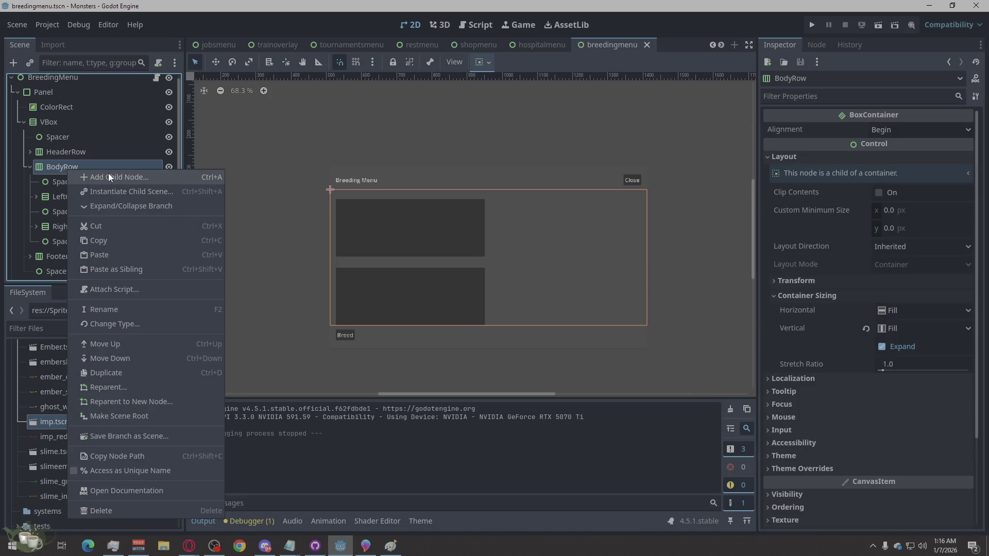
left_click(108, 177)
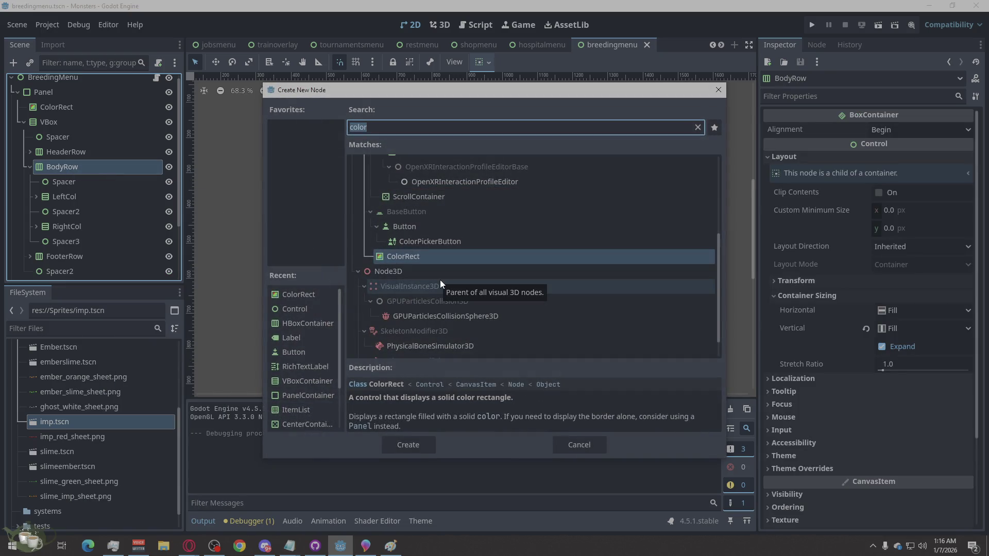
left_click(579, 445)
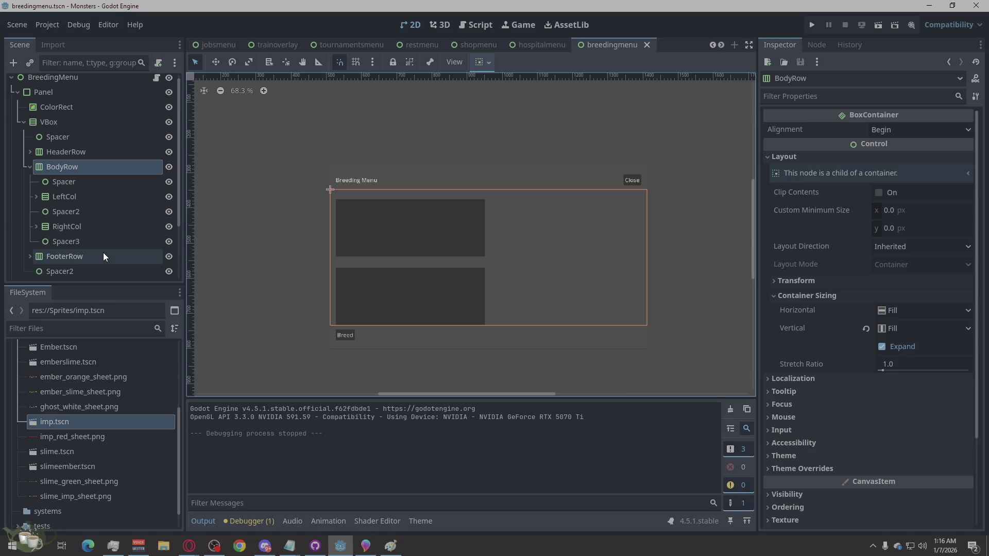
Step: Expand LeftCol to review ParentAList and ParentBHeader, then reselect BodyRow
left_click(35, 197)
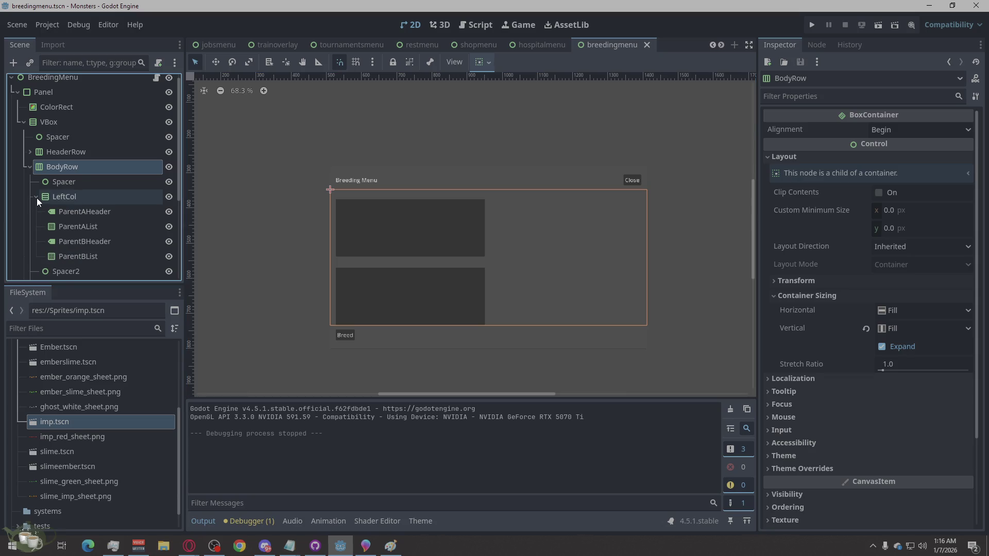
left_click(59, 225)
left_click(64, 242)
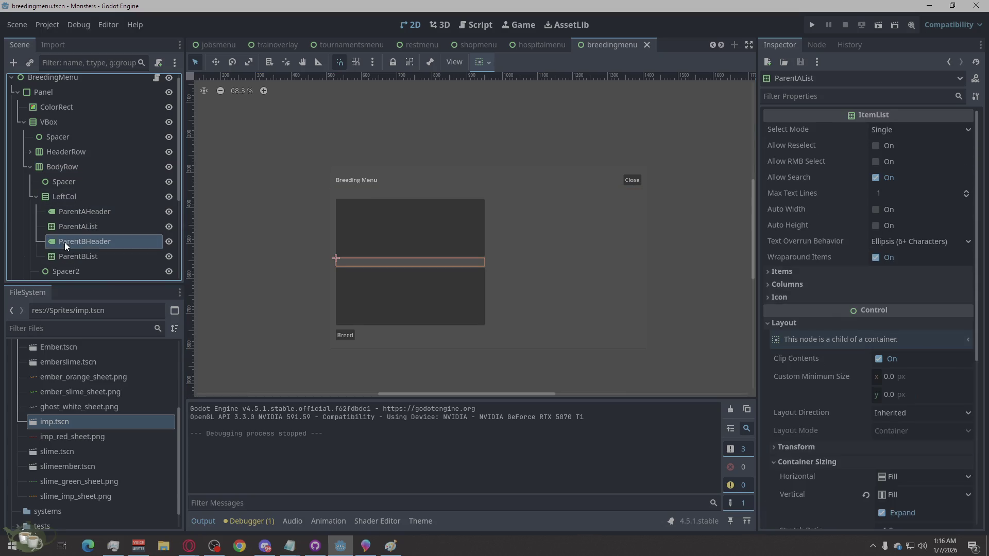
left_click(34, 197)
left_click(54, 172)
Step: Add a VBoxContainer under BodyRow and move it up among BodyRow's children
right_click(52, 169)
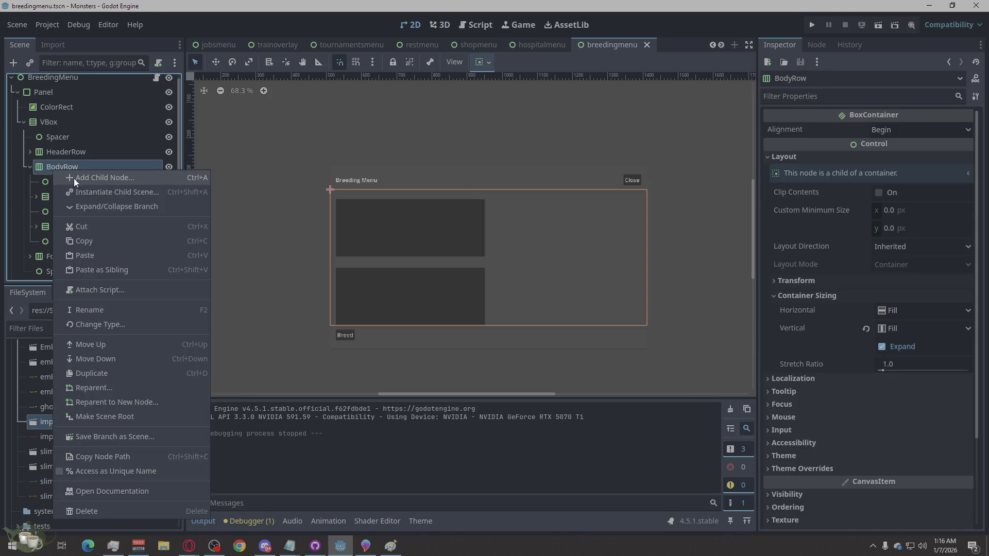
left_click(67, 177)
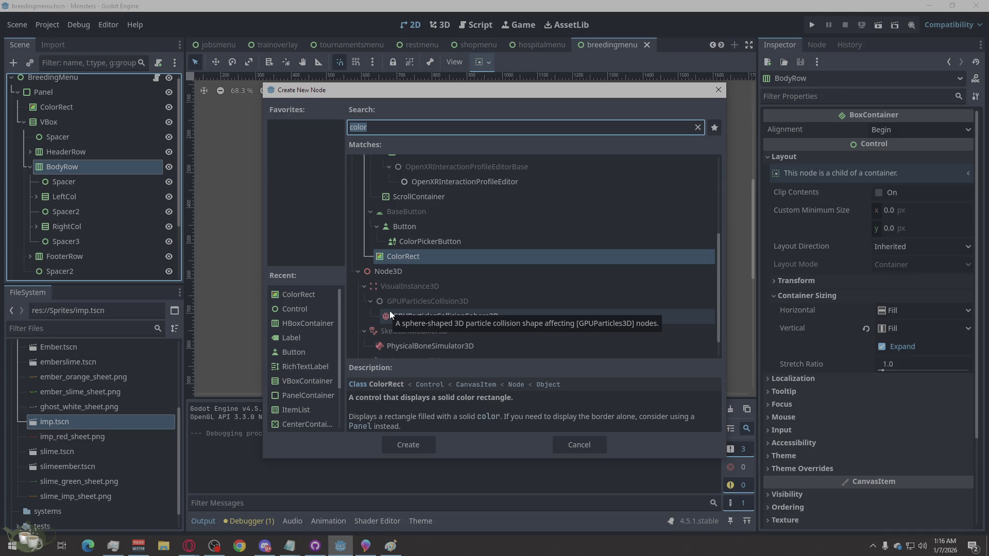
type("hb")
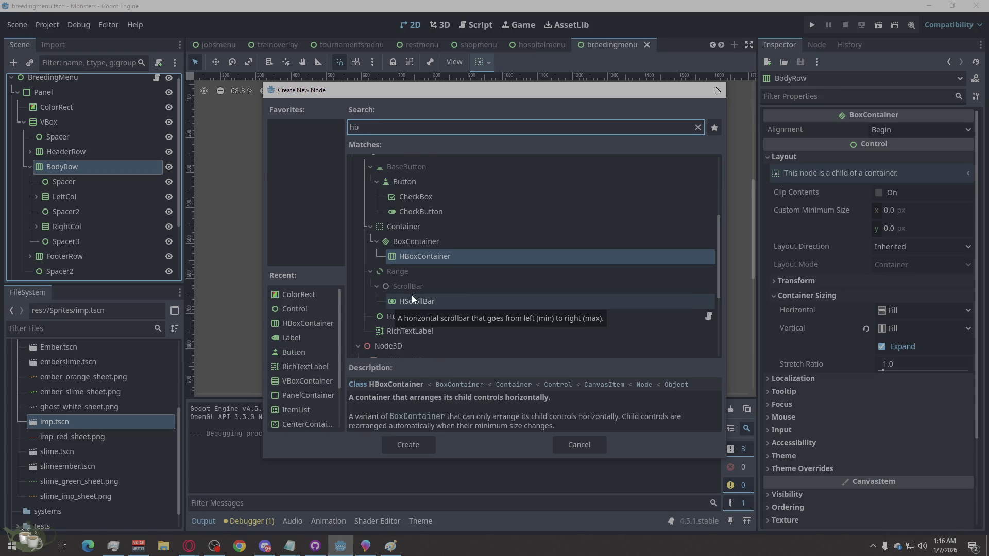
key("BackSpace")
key("BackSpace")
type("vb")
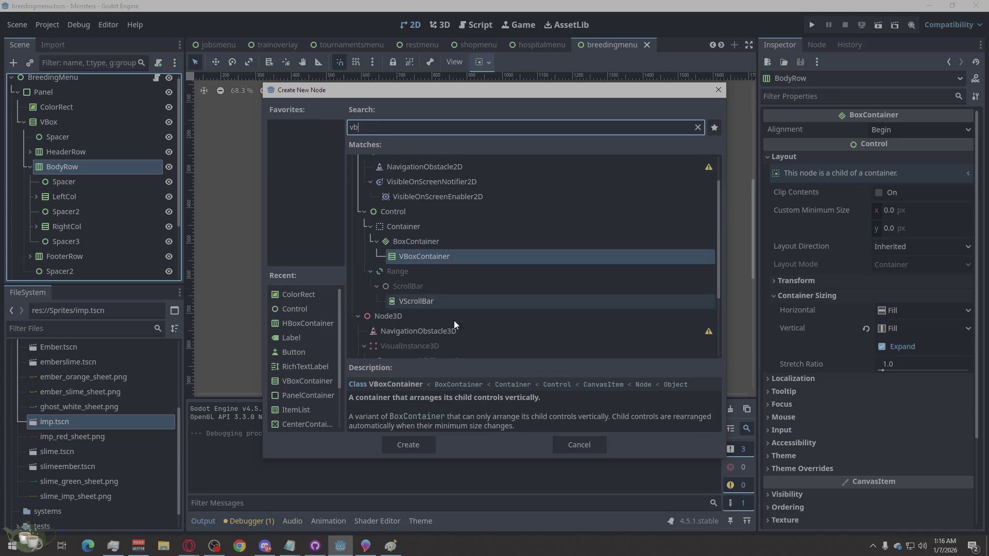
left_click(426, 443)
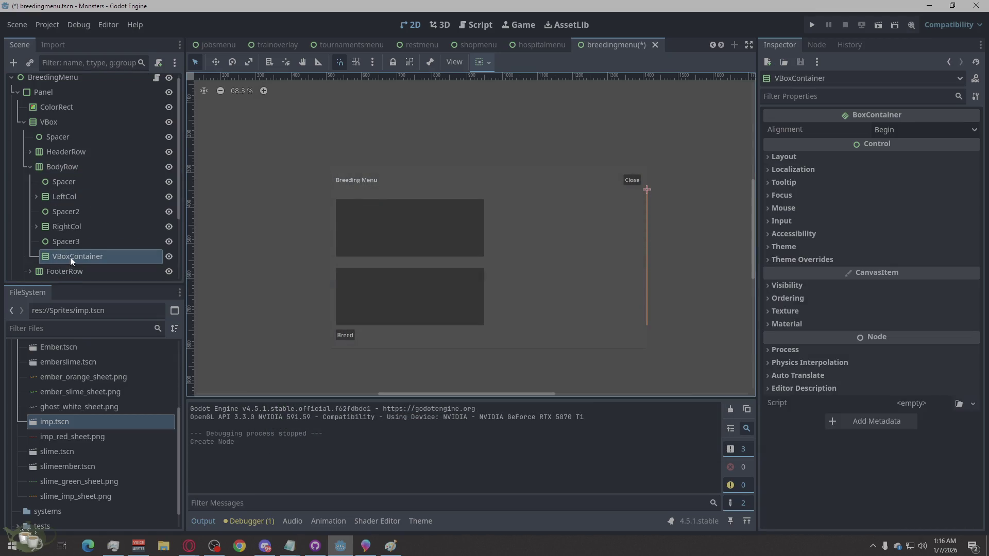
left_click_drag(70, 255, 74, 222)
Step: Place the VBoxContainer after Spacer2 and duplicate Spacer3 as Spacer4 below RightCol
left_click_drag(64, 257, 69, 237)
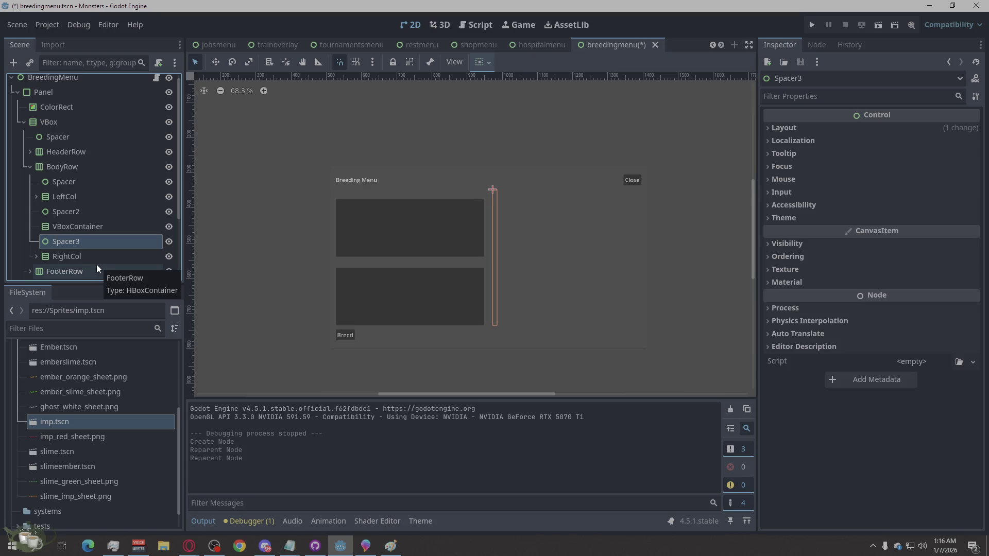
key("ctrl+d")
mouse_move(69, 262)
left_mouse_down()
mouse_move(73, 212)
mouse_move(95, 213)
mouse_move(100, 200)
mouse_move(94, 227)
left_mouse_up()
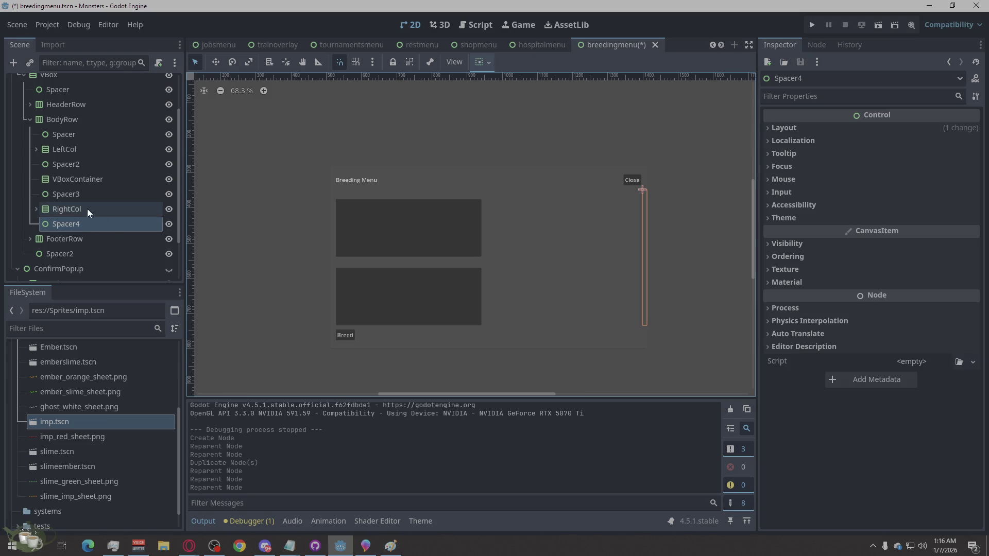
Step: Rename the new VBoxContainer to 'Sprites'
left_click(87, 209)
left_click(80, 180)
left_click(80, 177)
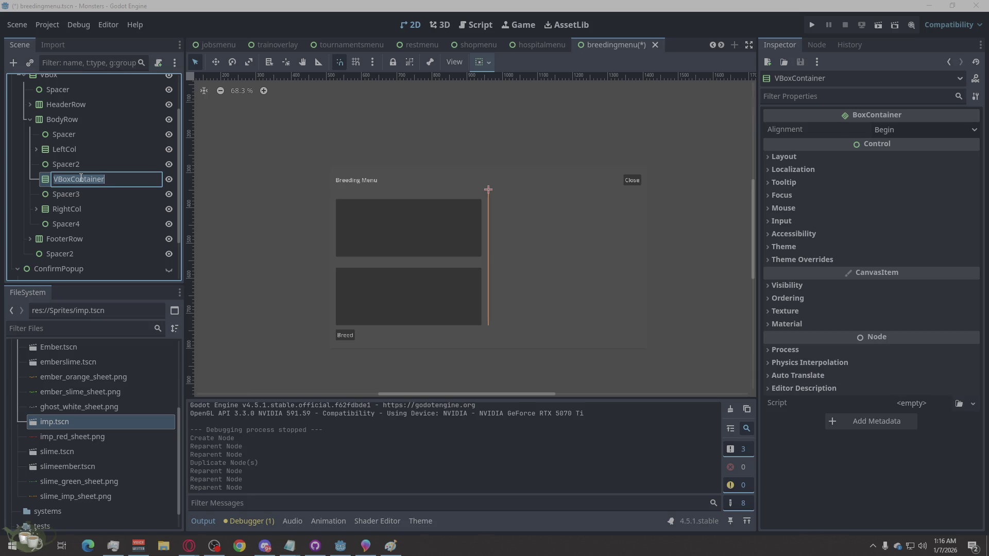
type("Sprites")
key("Return")
right_click(45, 176)
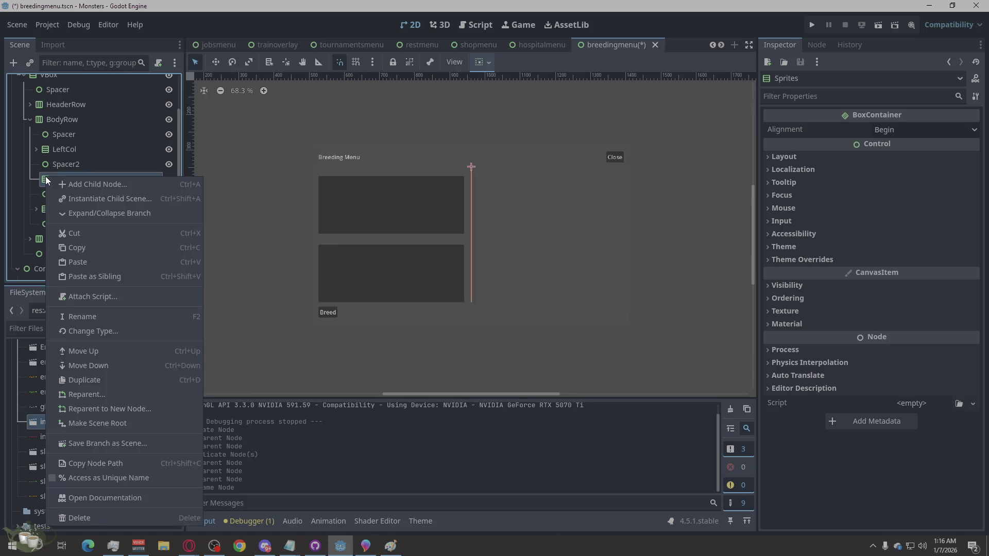
Step: Add an AnimatedSprite2D under Sprites and duplicate it
left_click(73, 186)
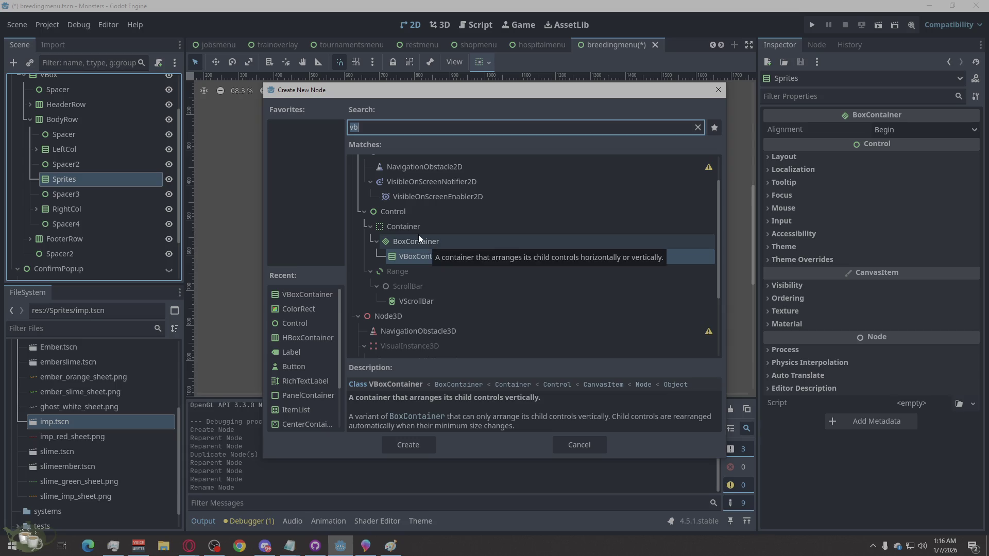
type("animated")
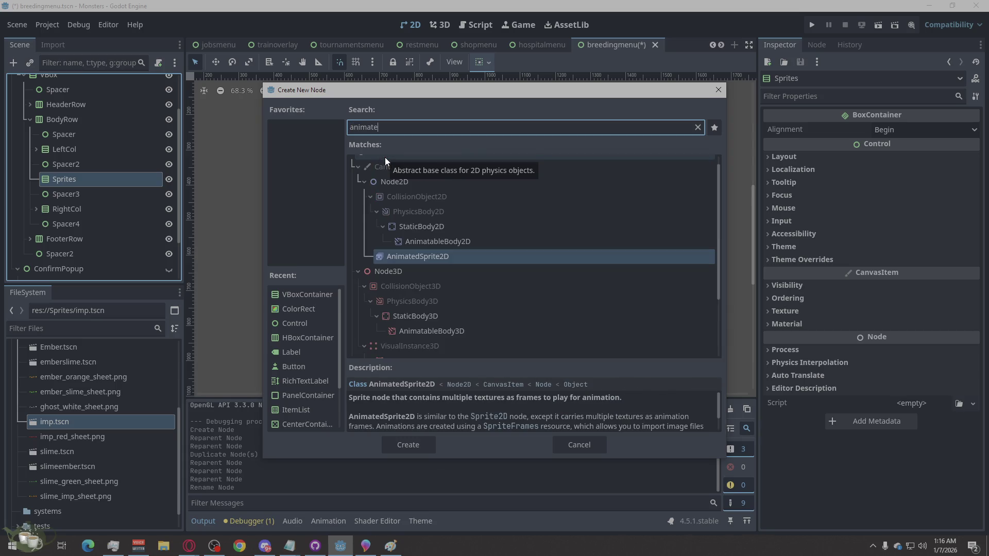
left_click(412, 443)
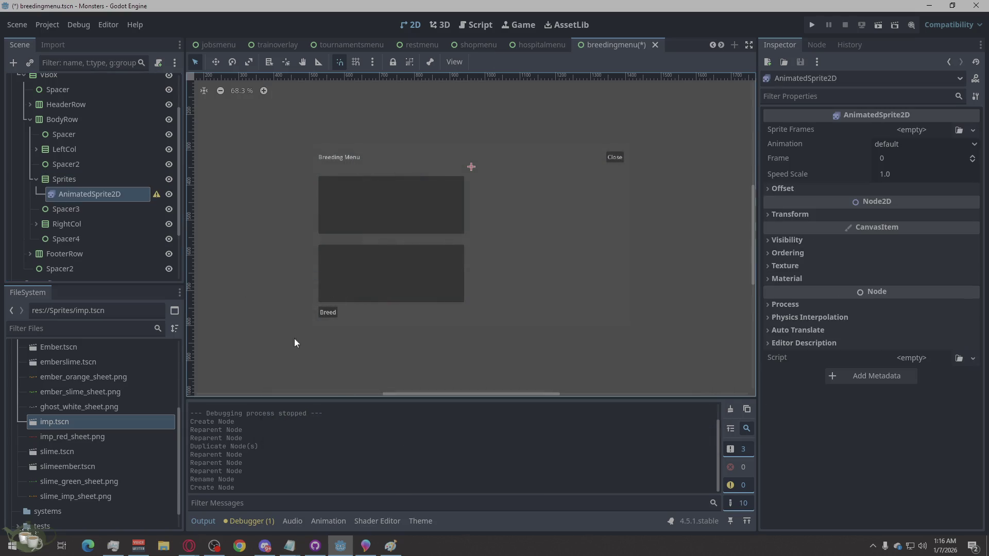
right_click(100, 192)
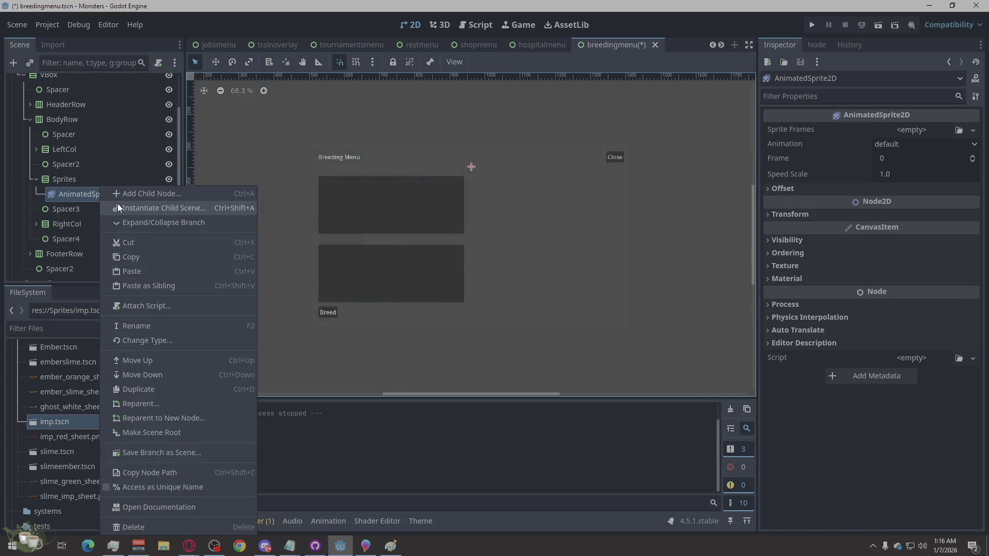
left_click(76, 196)
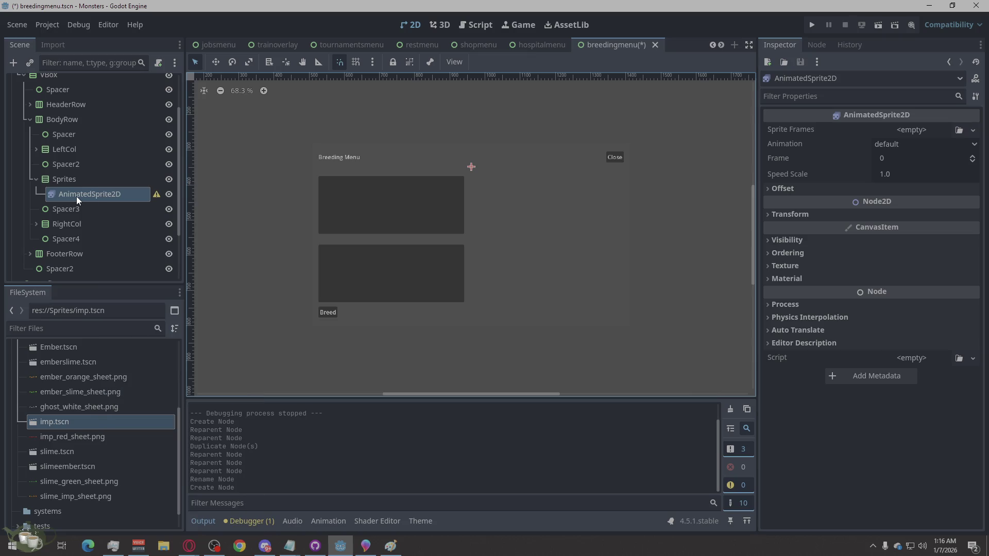
key("ctrl+d")
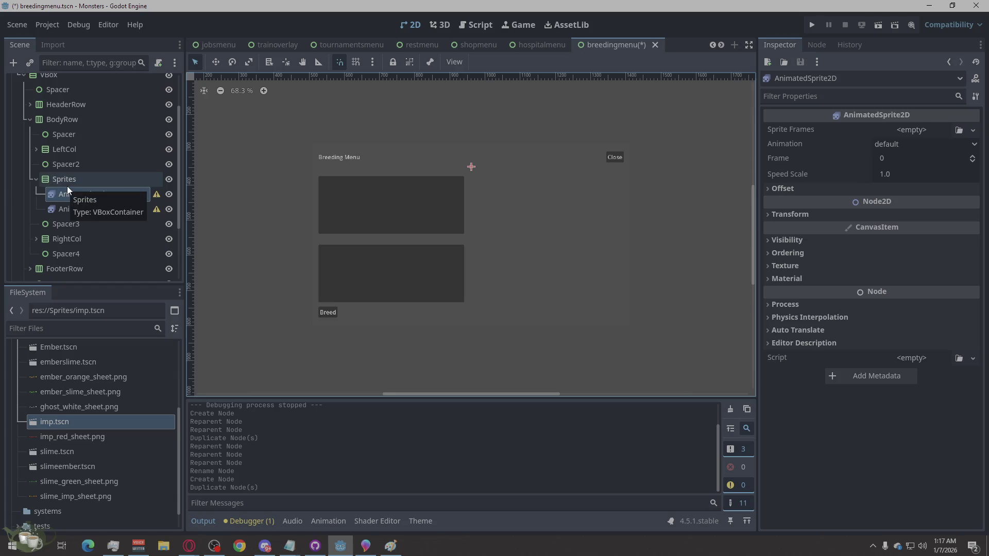
Step: Delete AnimatedSprite2D and AnimatedSprite2D2, leaving Sprites with no children
right_click(84, 195)
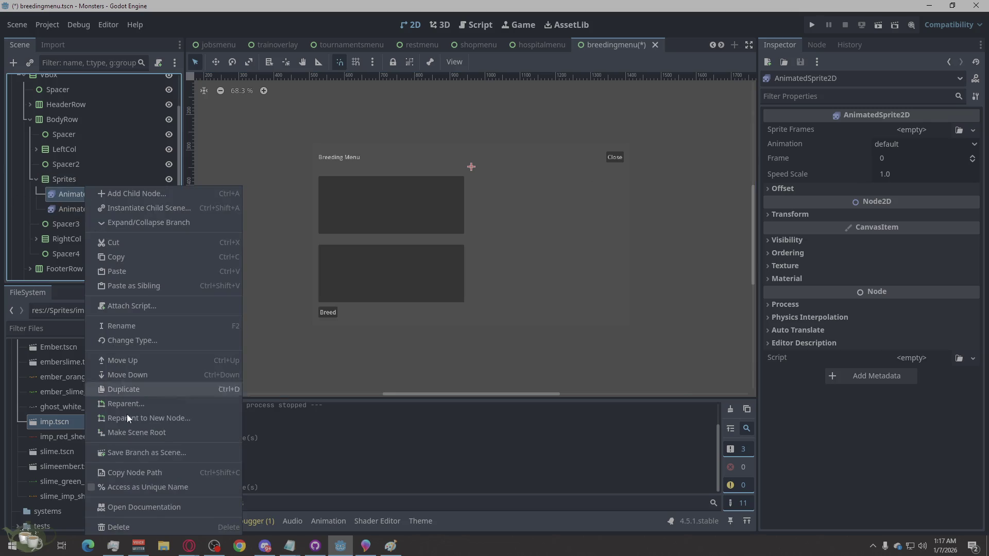
left_click(151, 528)
left_click(465, 285)
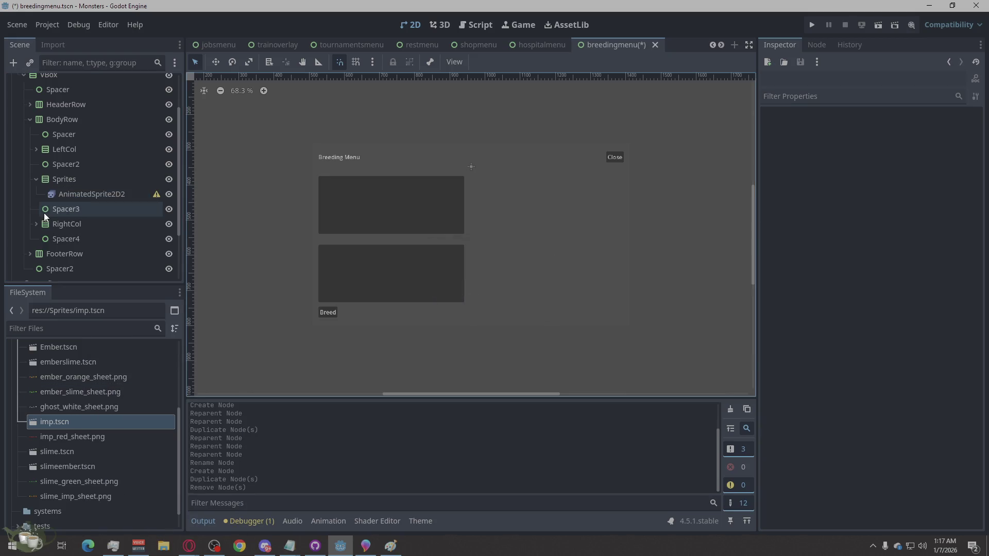
right_click(82, 194)
left_click(134, 527)
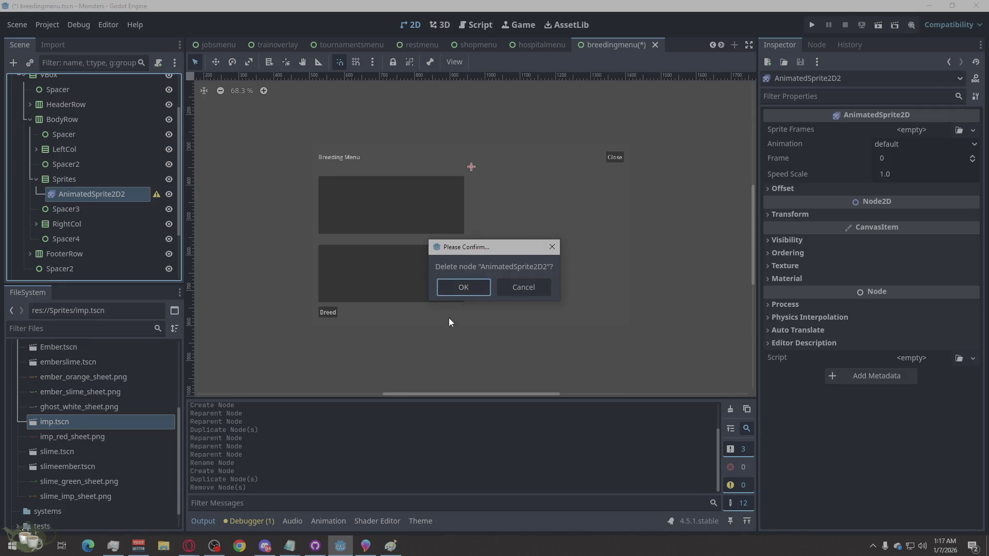
left_click(464, 285)
right_click(54, 183)
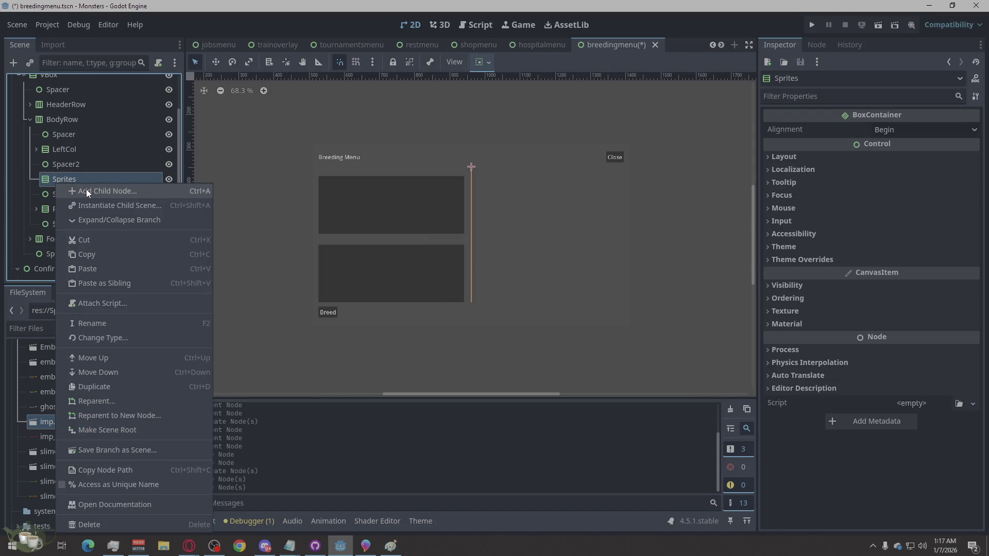
left_click(611, 187)
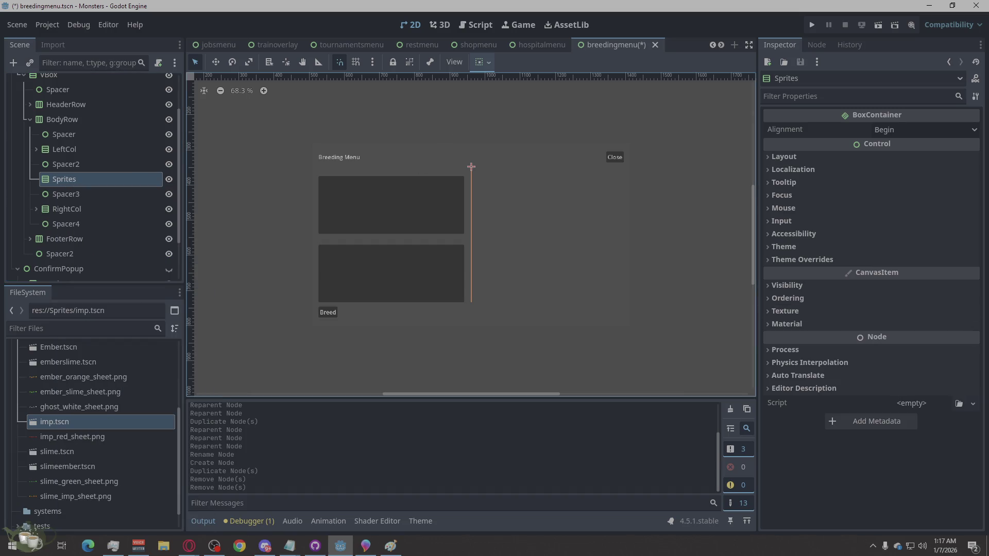
key("alt+Tab")
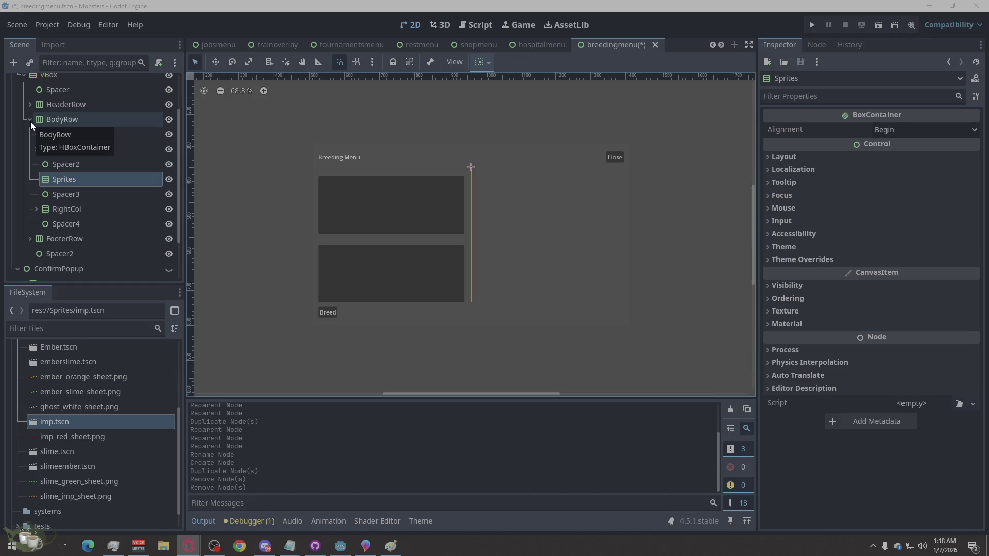
Step: Check HeaderRow, then expand LeftCol to show ParentAHeader, ParentAList, ParentBHeader and ParentBList
scroll(38, 128, "up", 3)
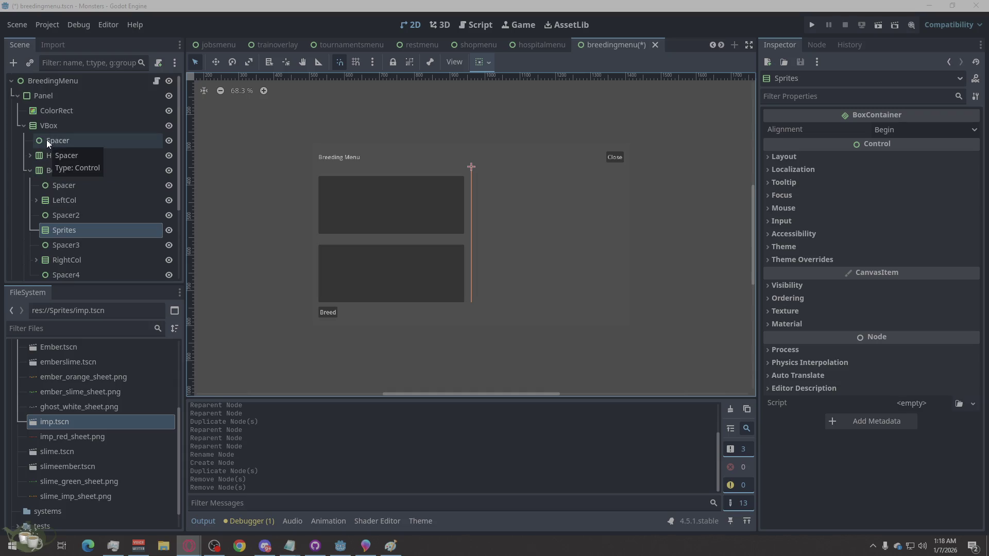
left_click(33, 156)
left_click(29, 155)
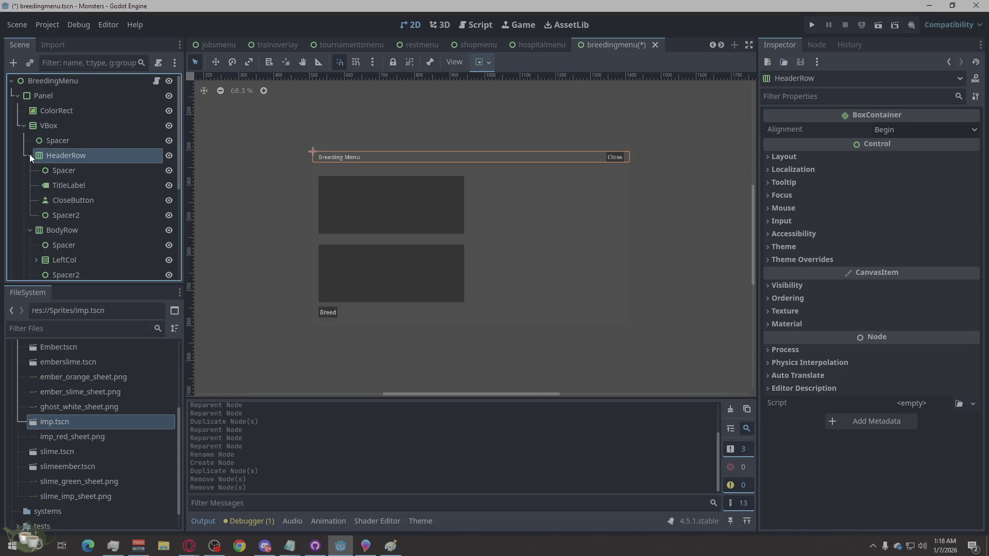
left_click(30, 156)
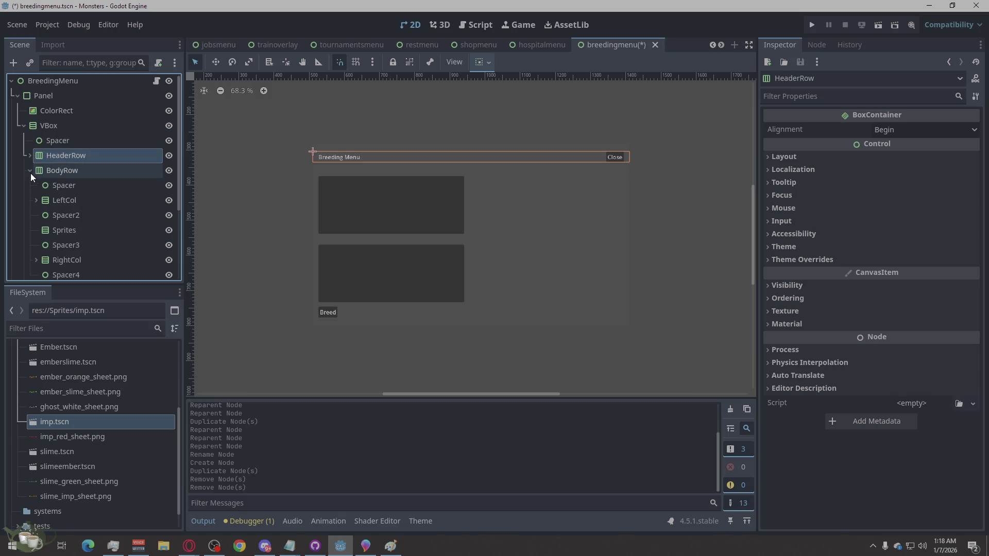
scroll(70, 178, "down", 3)
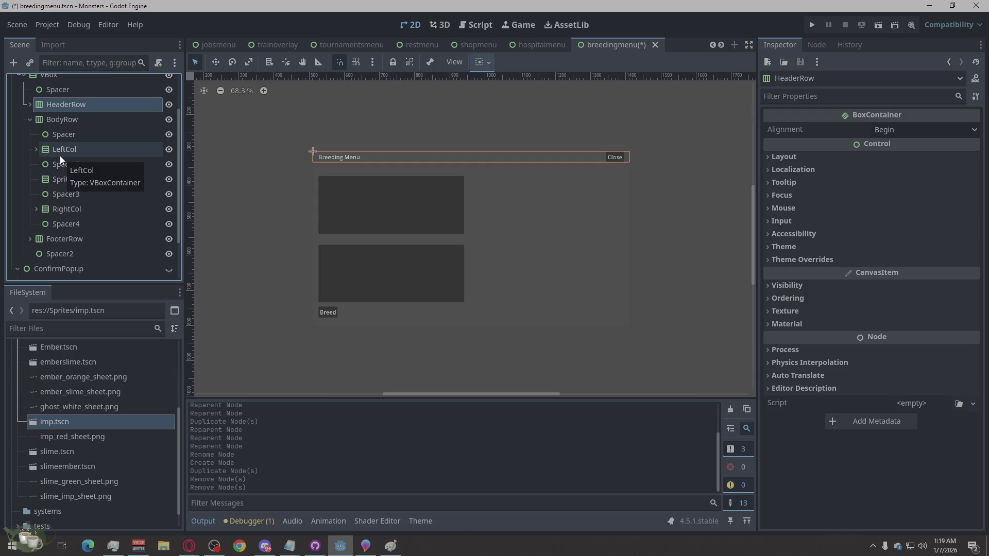
left_click(60, 155)
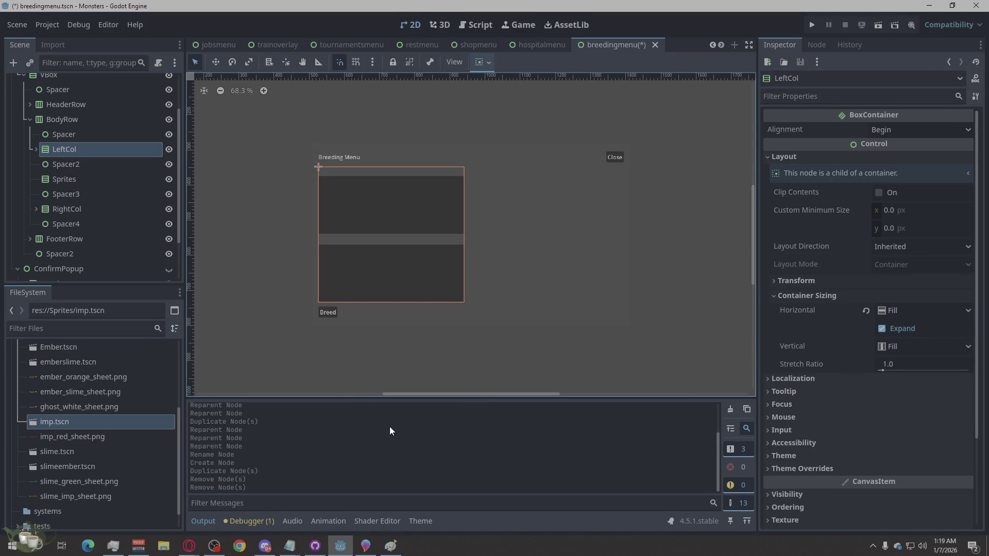
left_click(36, 149)
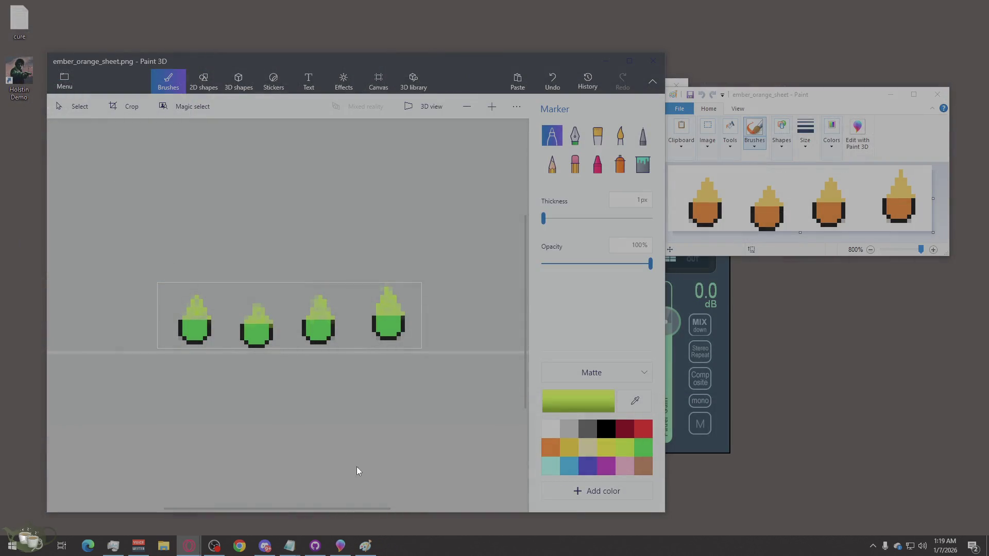
Step: Search 'GOD' in Windows, launch Godot and open the Monsters project
left_click(45, 548)
type("G")
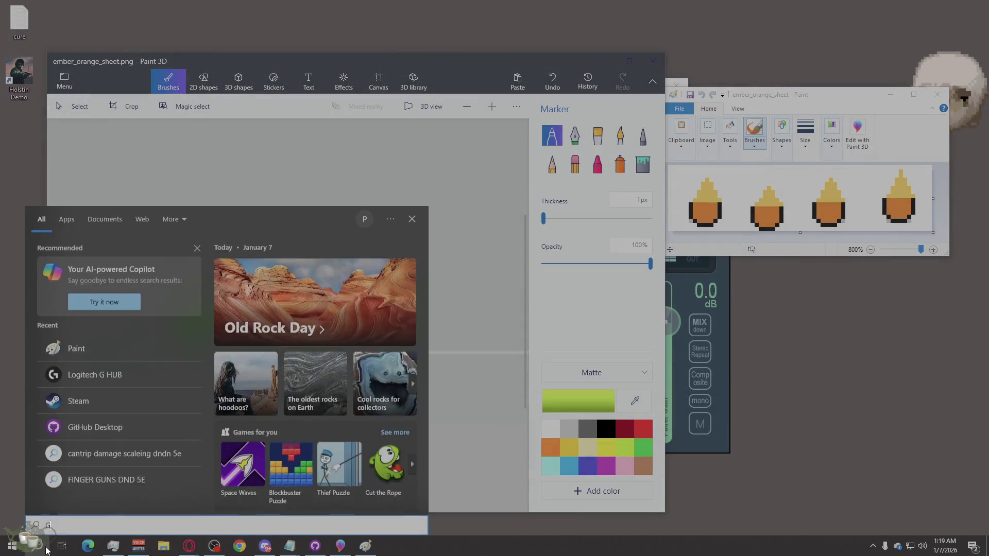
type("O")
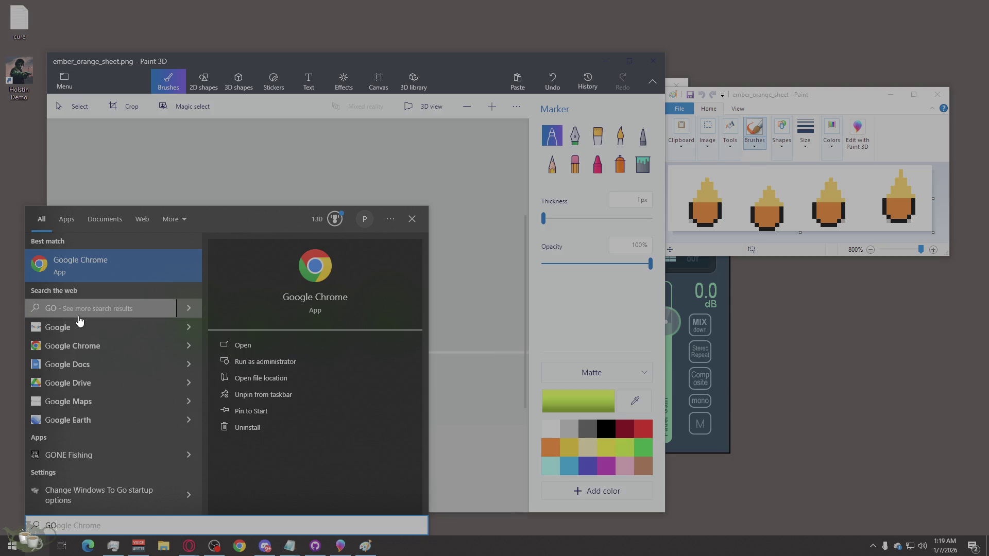
type("D")
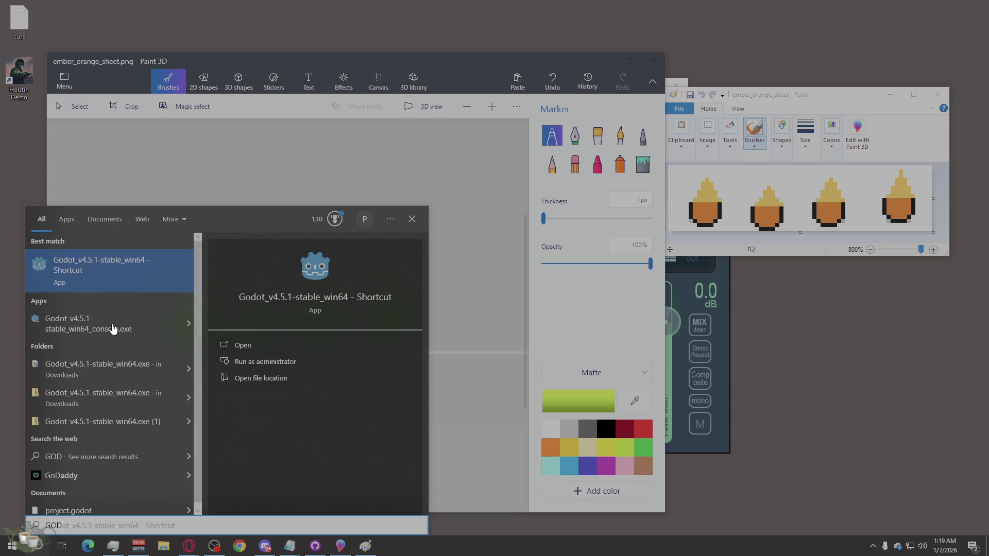
left_click(112, 325)
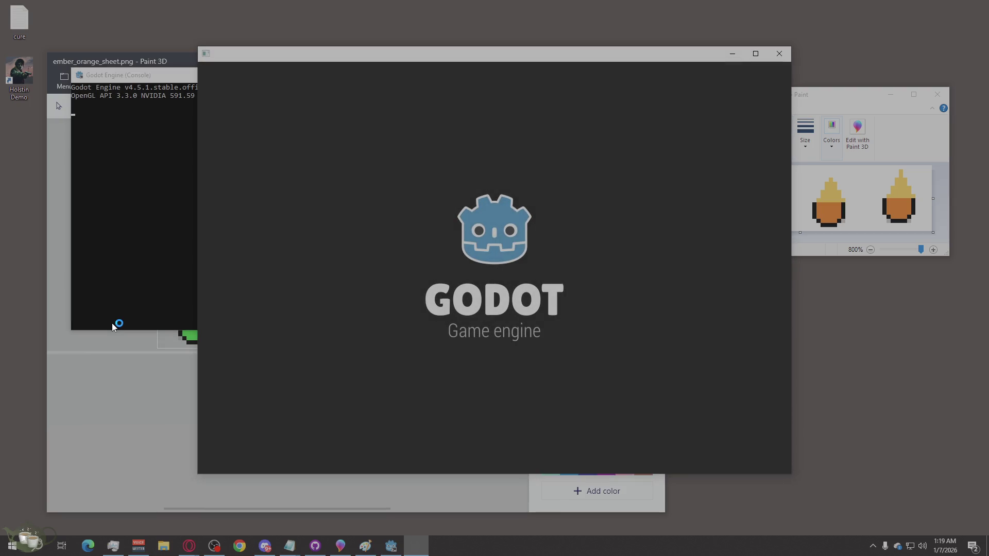
double_click(312, 138)
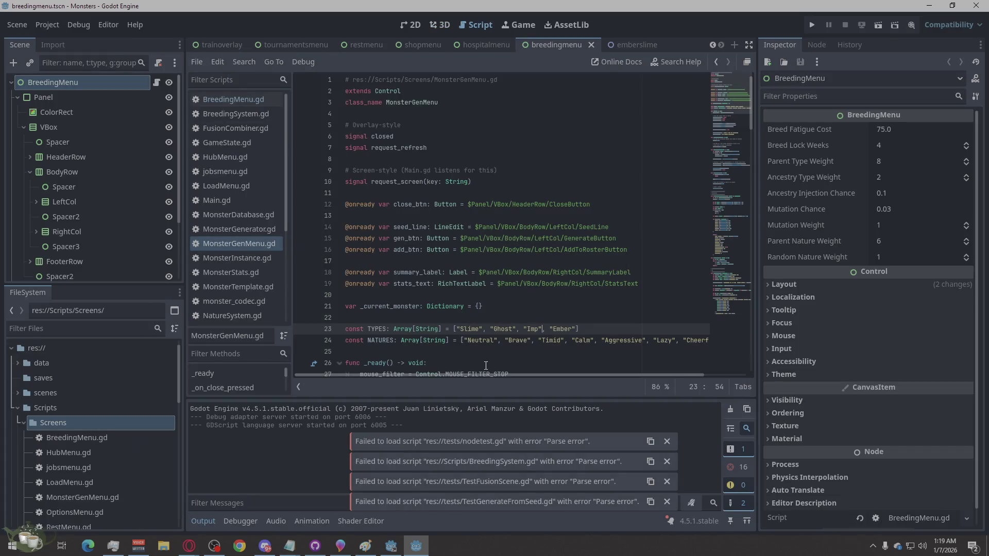
Step: Dismiss the four 'Failed to load script' notifications
left_click(666, 441)
left_click(667, 461)
left_click(667, 481)
left_click(666, 501)
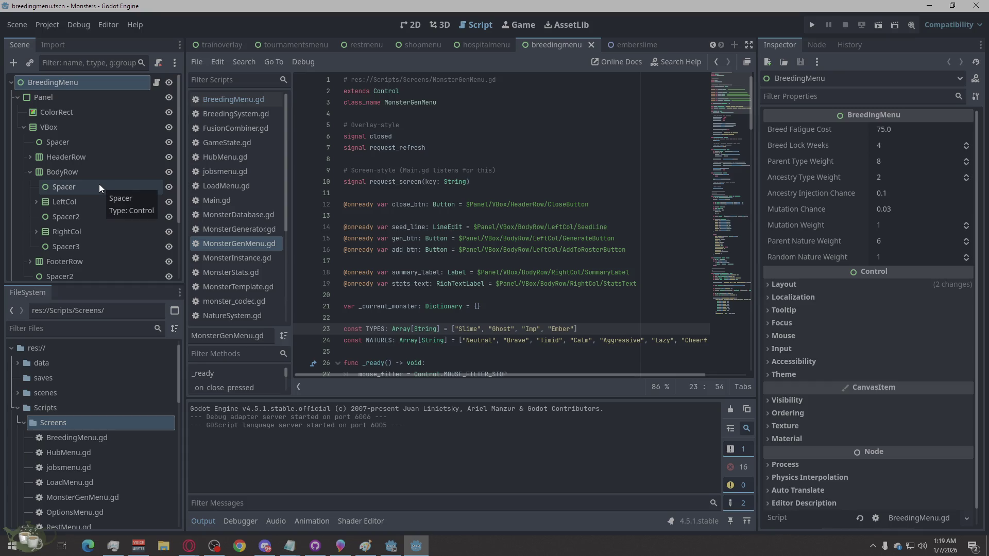
Step: Expand LeftCol in the Scene dock to show its parent nodes
scroll(99, 184, "down", 1)
left_click(36, 176)
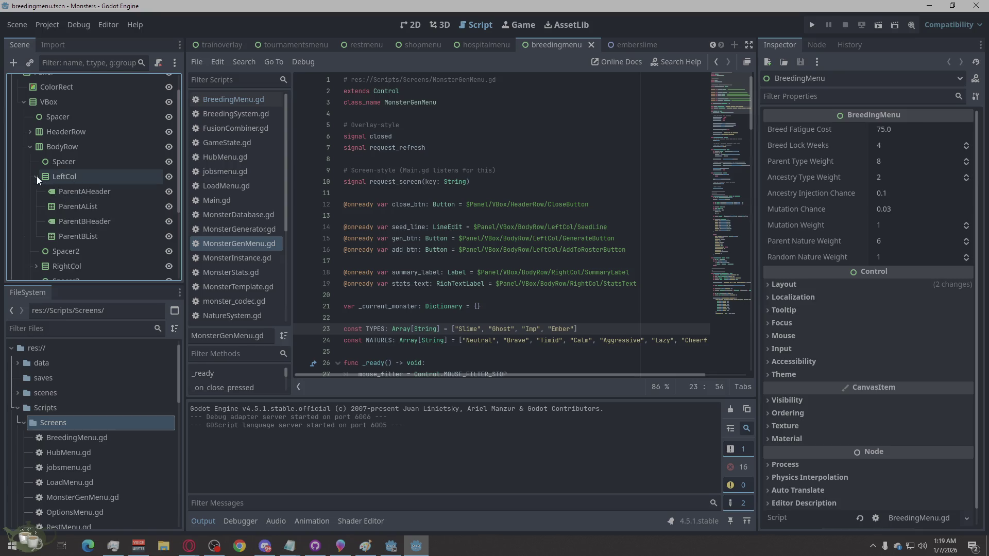
scroll(105, 213, "down", 1)
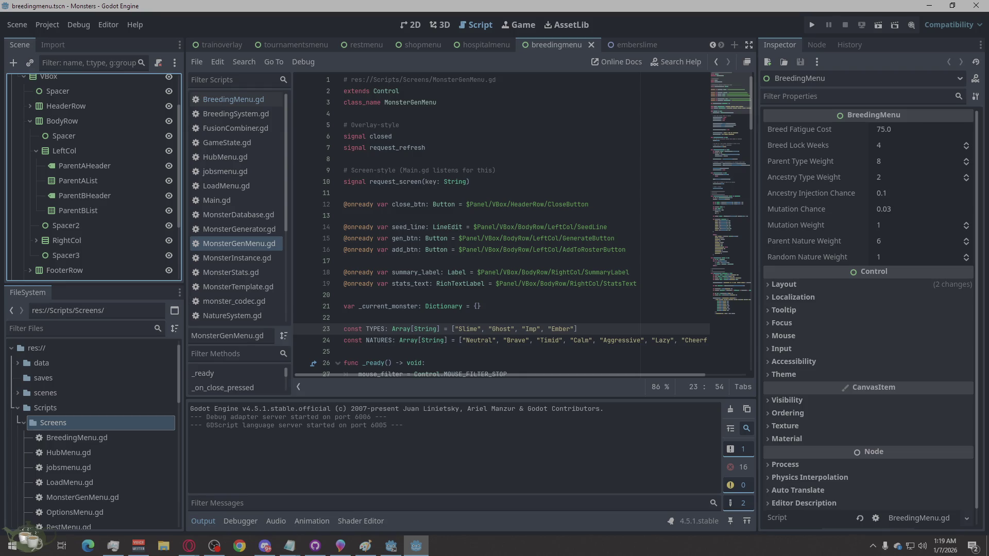
Step: Add an HBoxContainer to LeftCol and move it just below ParentAHeader
right_click(86, 151)
left_click(149, 157)
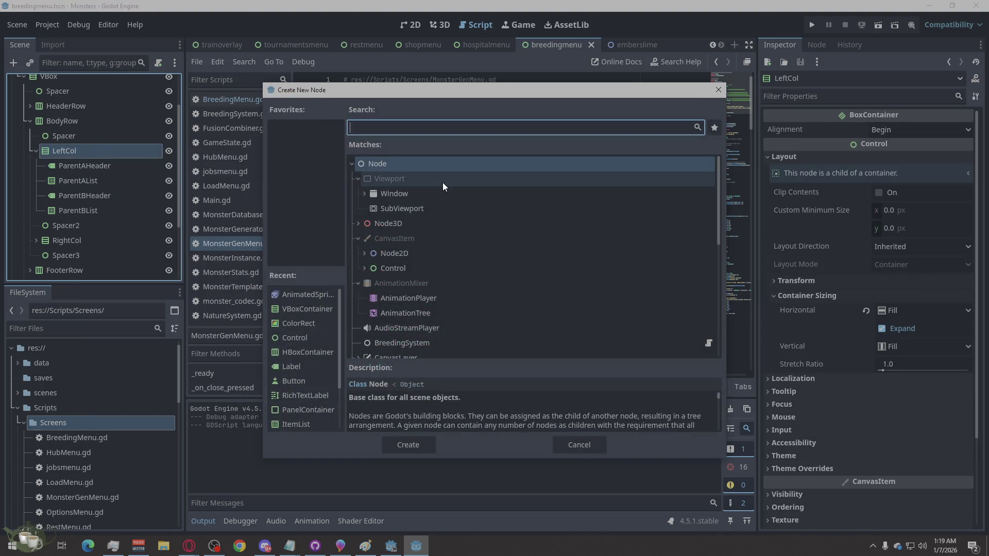
type("Hb")
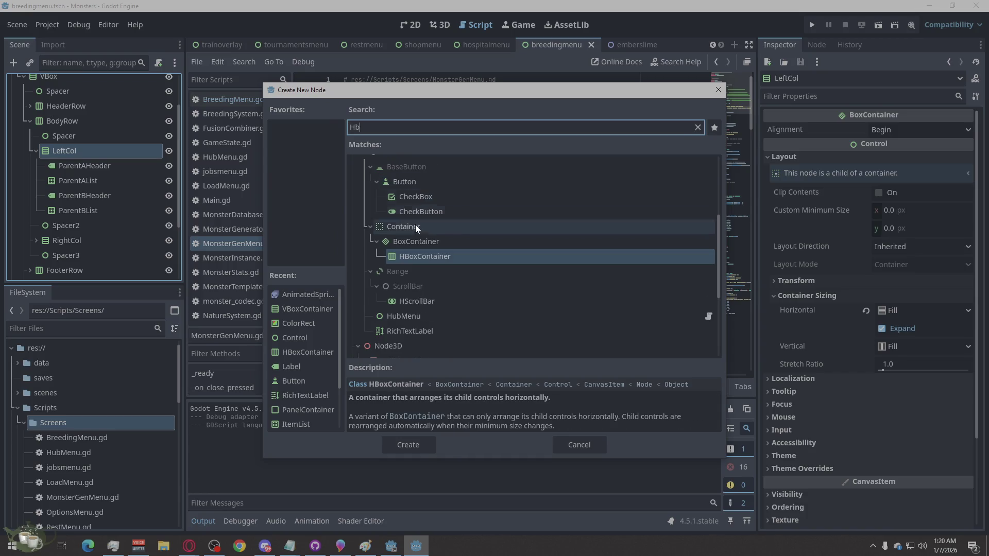
left_click(409, 445)
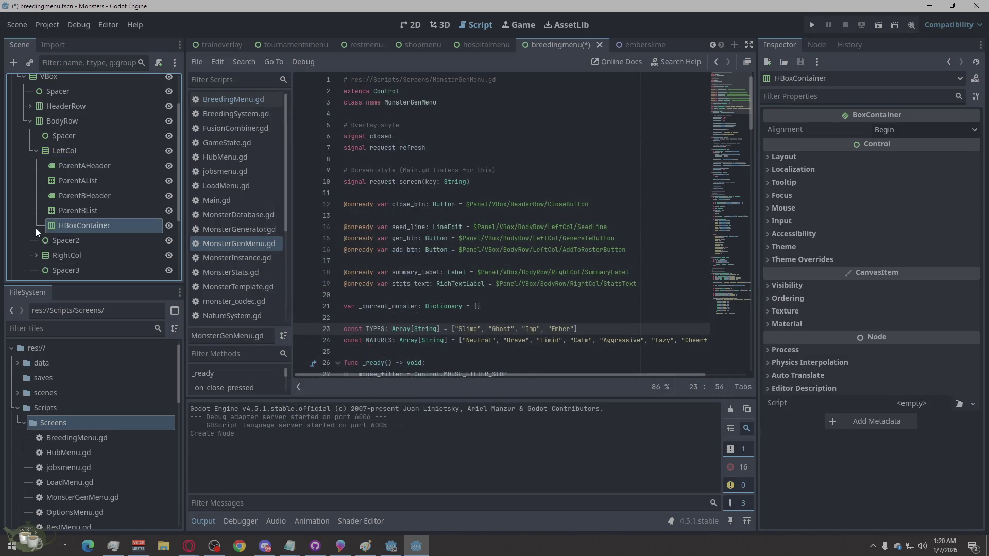
mouse_move(70, 227)
left_mouse_down()
mouse_move(94, 162)
mouse_move(93, 178)
left_mouse_up()
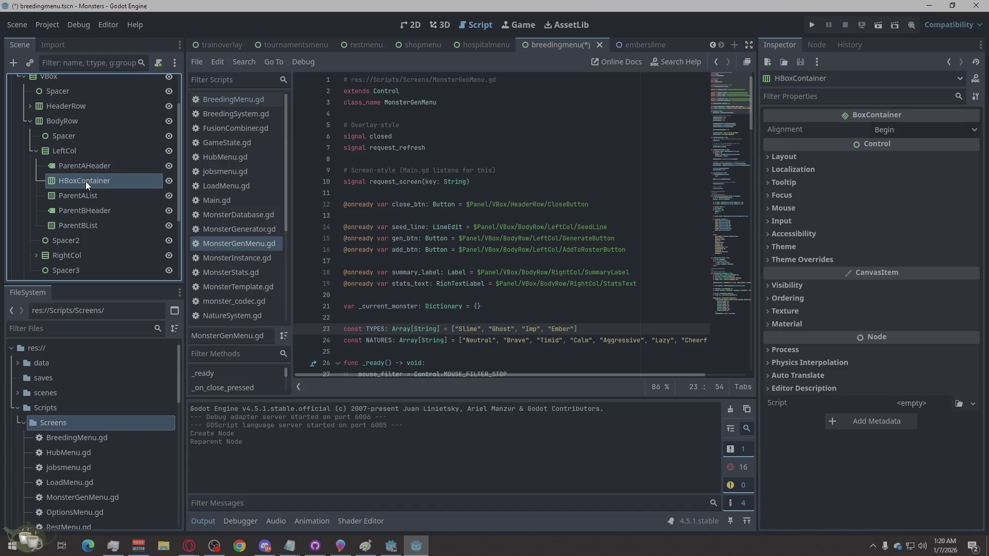
Step: Rename the HBoxContainer to ParentARow and move ParentAList inside it
double_click(85, 181)
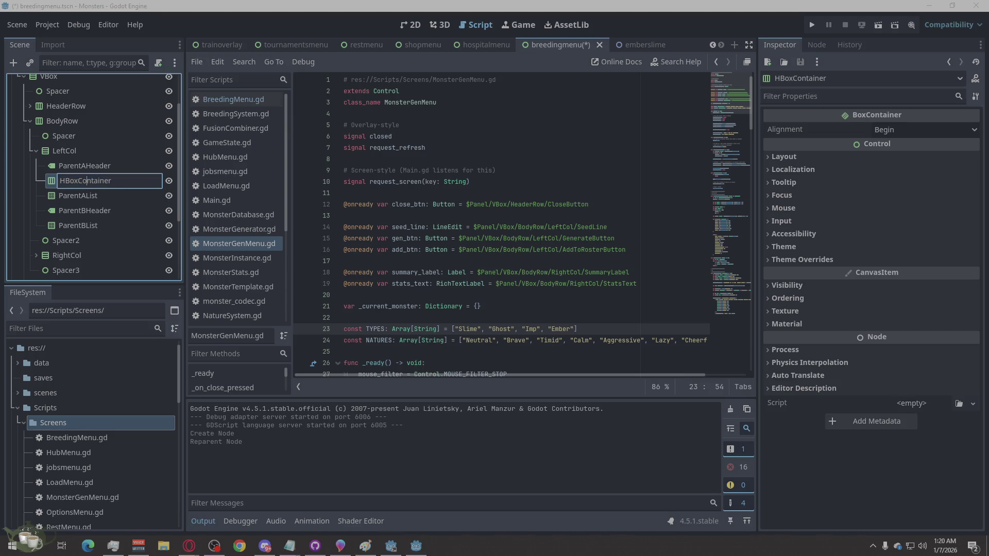
key("Return")
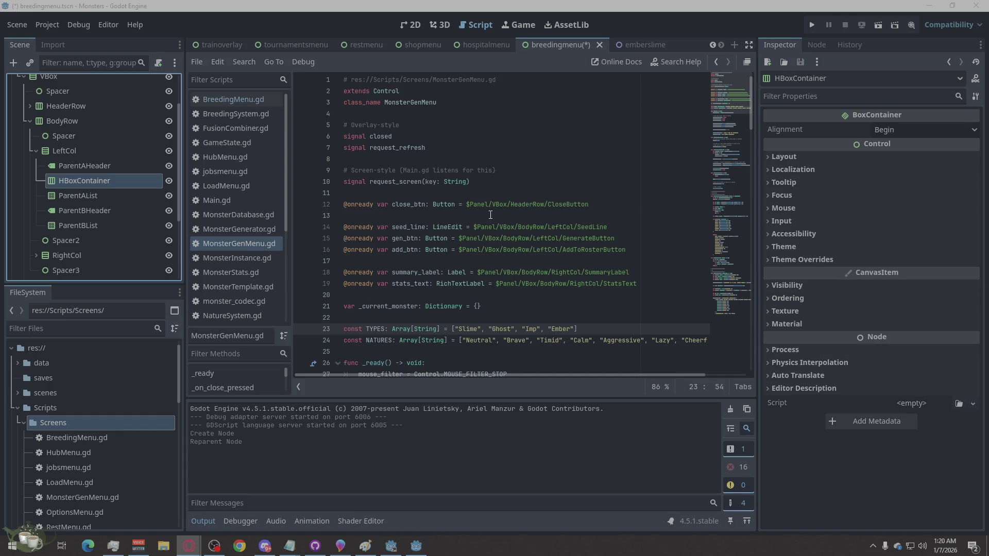
double_click(74, 178)
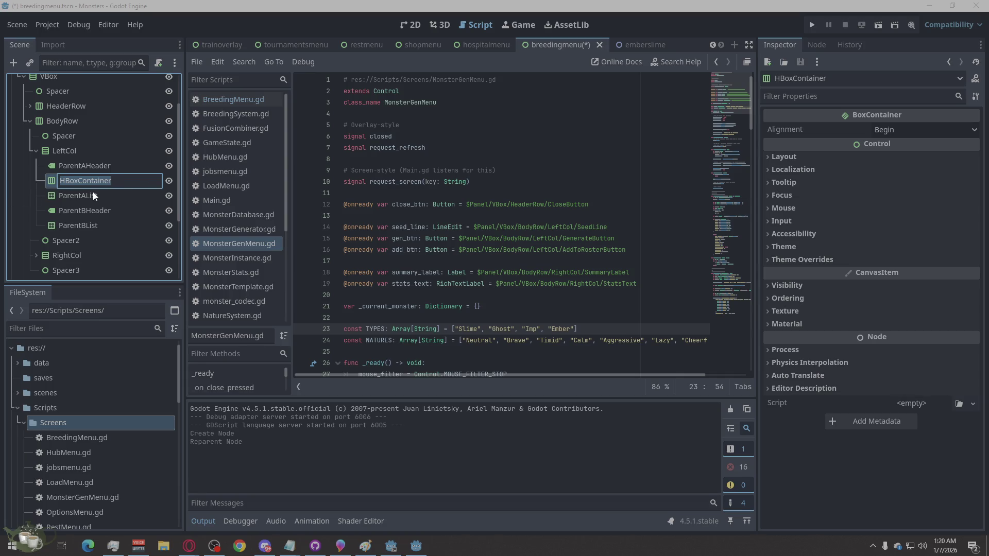
type("Pa")
mouse_move(90, 190)
left_mouse_down()
mouse_move(77, 200)
mouse_move(86, 182)
left_mouse_up()
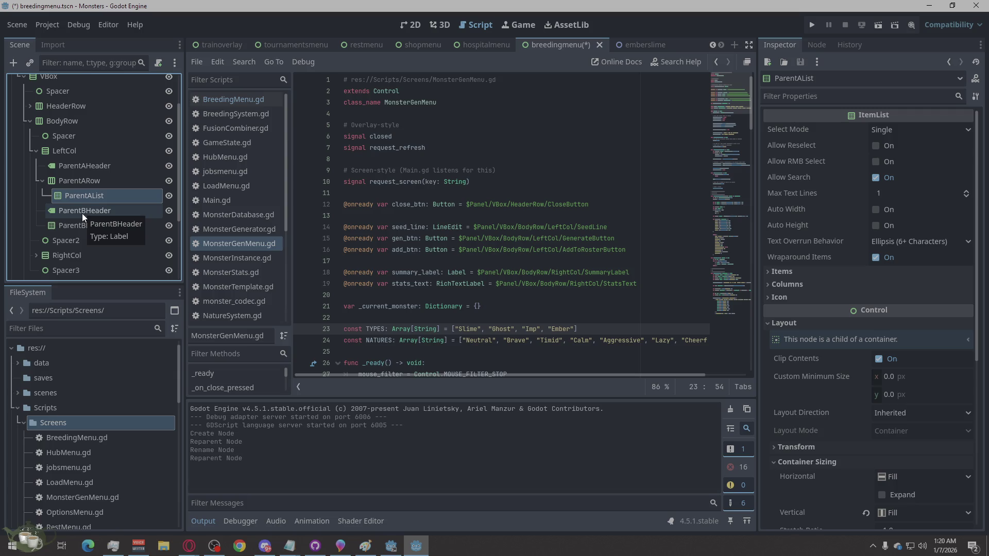
Step: Add an AnimatedSprite2D as a child of ParentARow
left_click(82, 213)
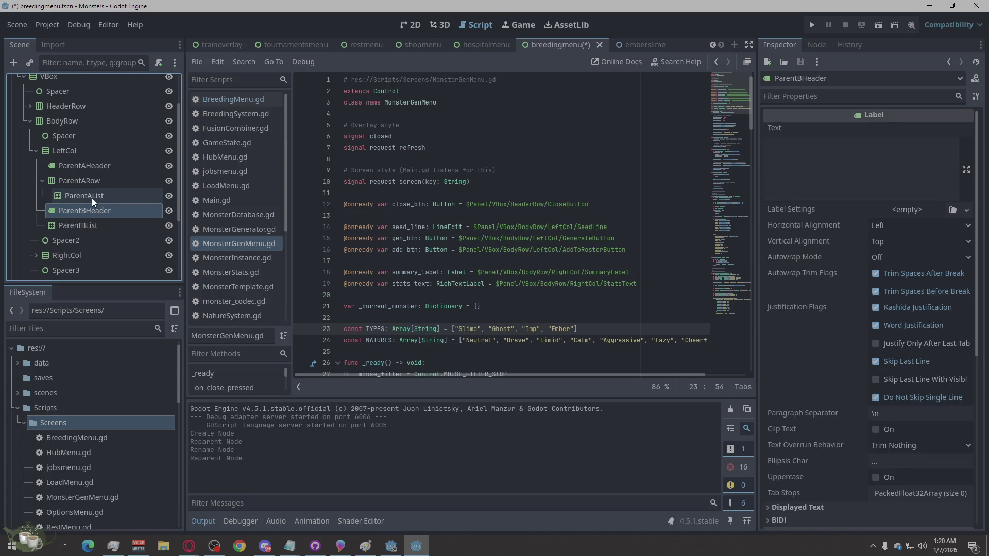
left_click(104, 180)
right_click(104, 180)
left_click(137, 189)
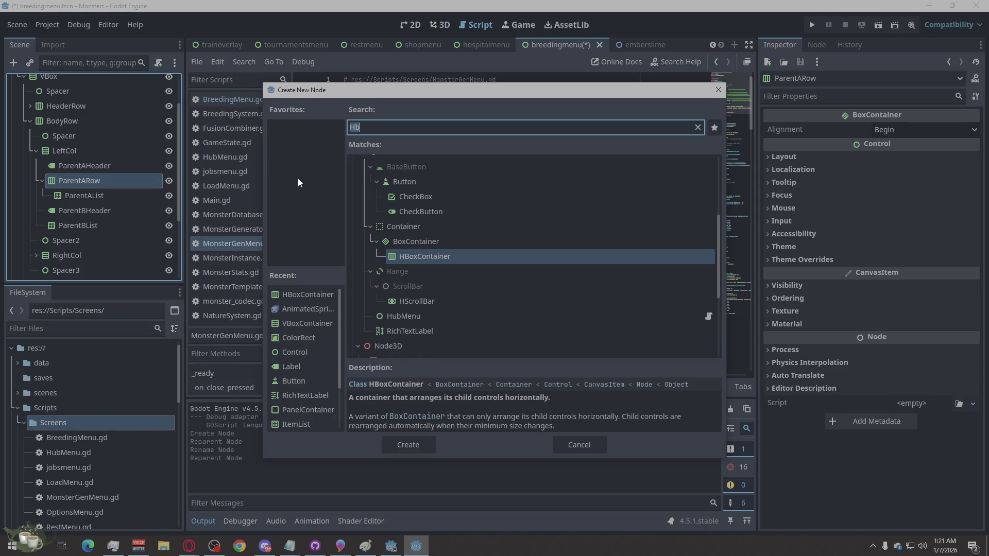
type("animate")
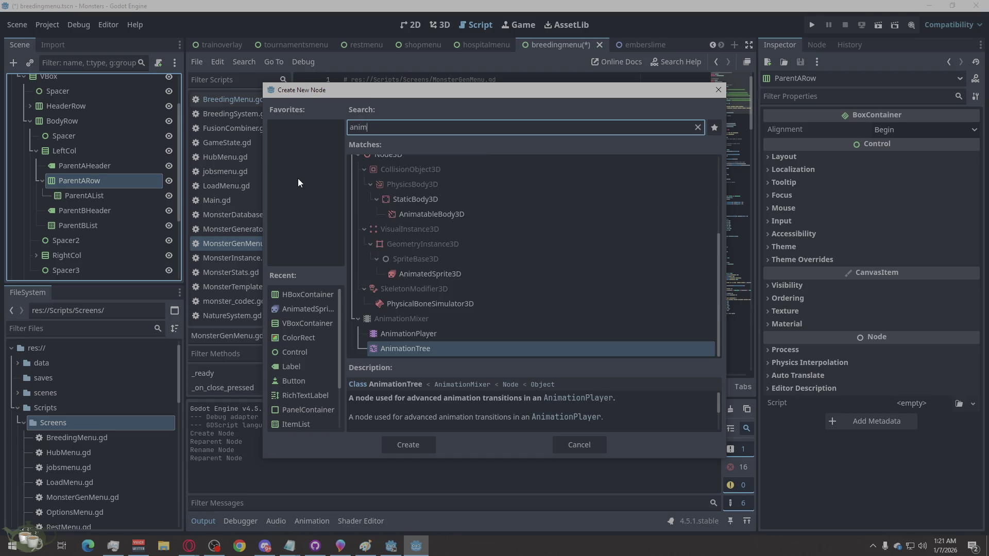
left_click(419, 445)
Step: Rename the sprite to ParentASprite and assign it a New SpriteFrames resource
double_click(110, 208)
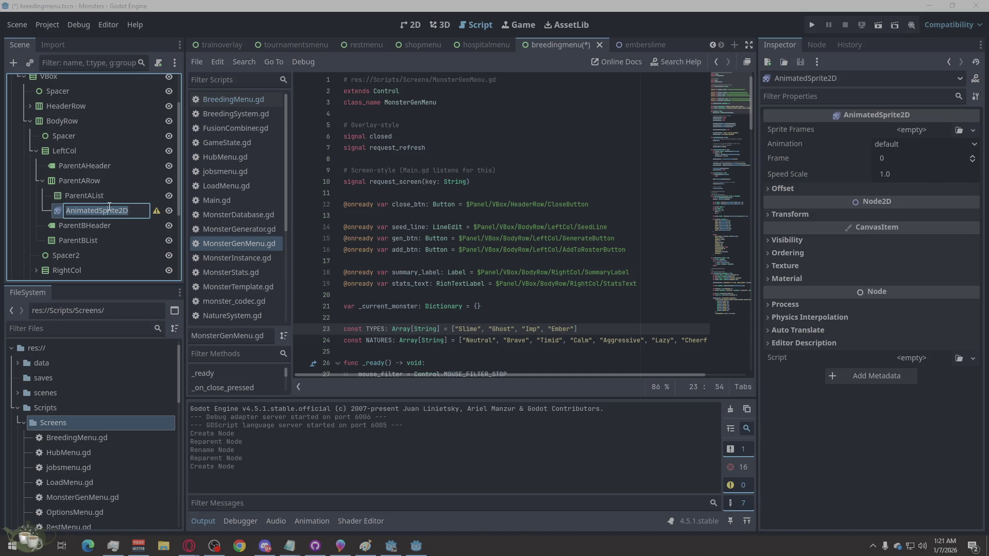
type("pARENT")
key("BackSpace")
key("BackSpace")
key("BackSpace")
type("ParentAS")
type("pir")
type("rite")
key("Return")
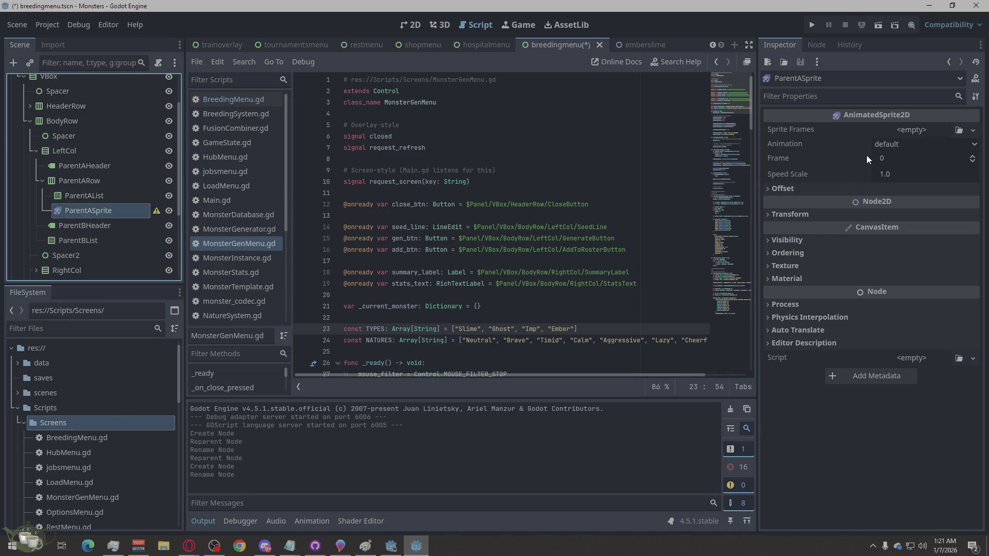
left_click(928, 125)
left_click(928, 159)
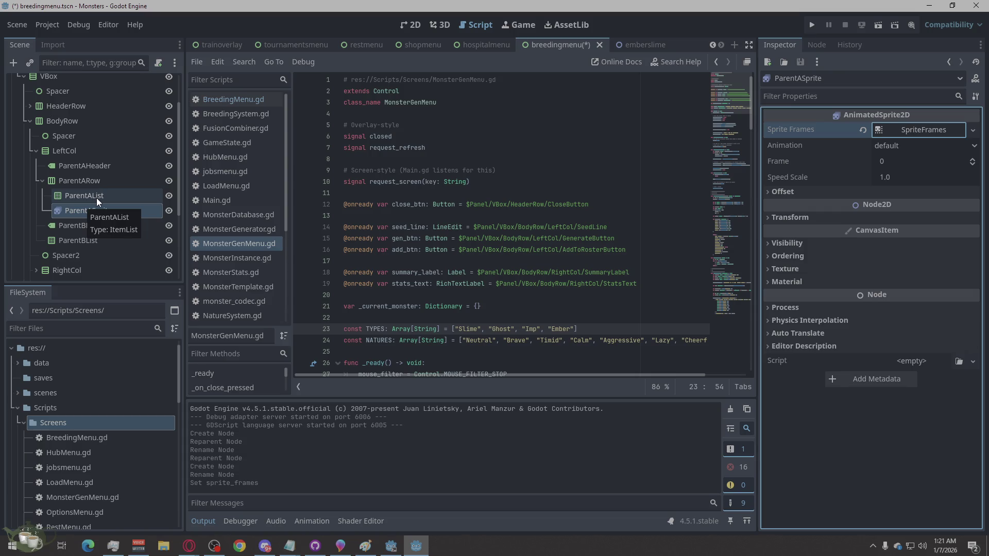
Step: Add an HBoxContainer to LeftCol above ParentBList and move ParentBList into it
left_click(95, 230)
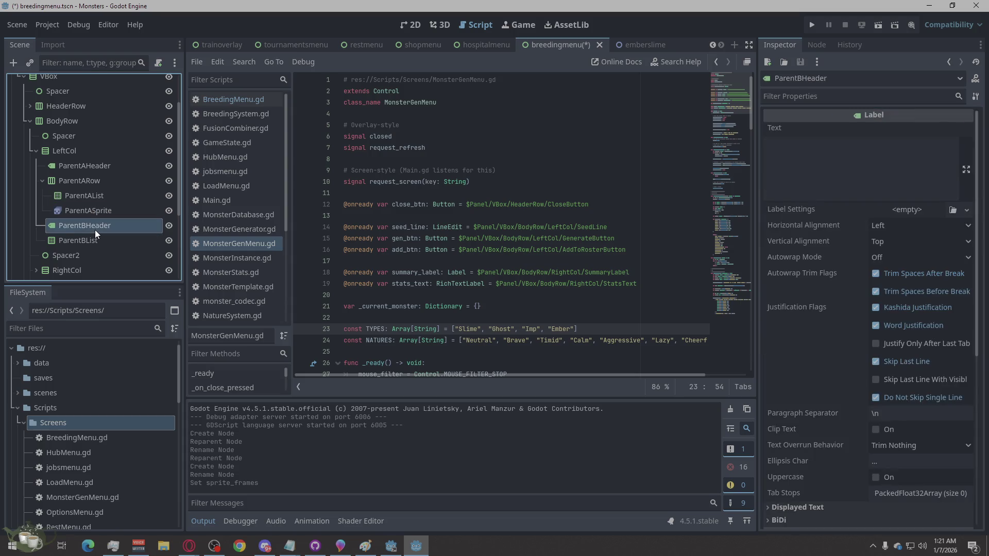
scroll(95, 229, "down", 1)
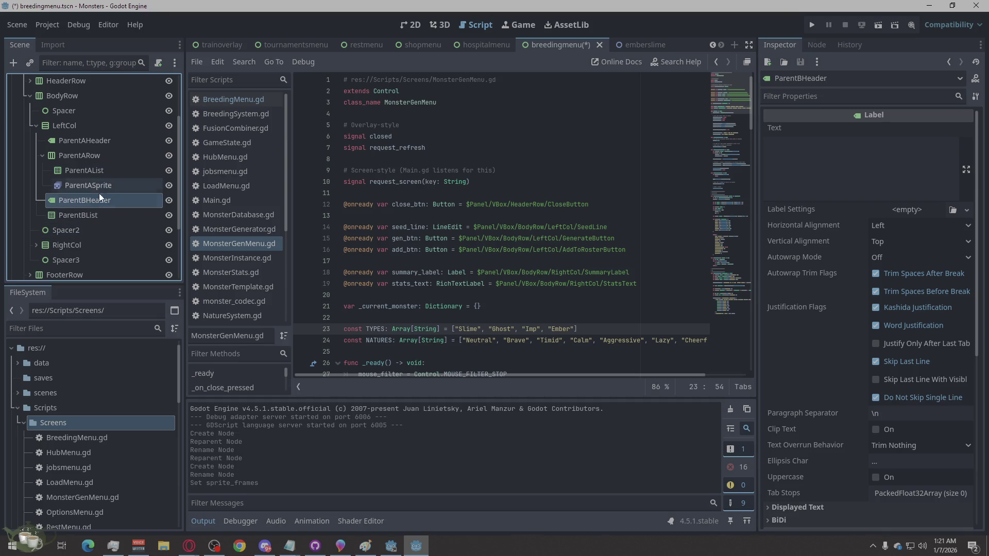
left_click(84, 127)
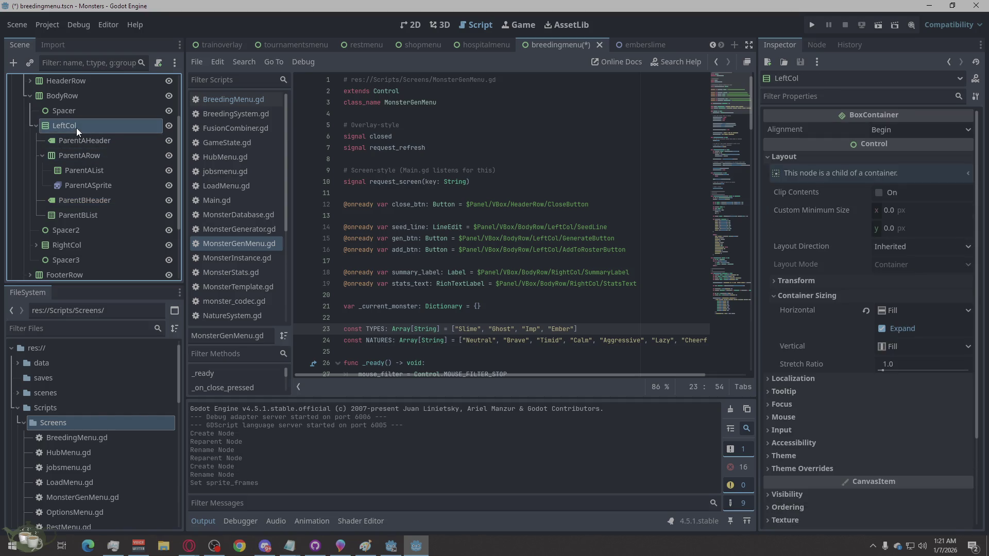
right_click(76, 127)
left_click(141, 136)
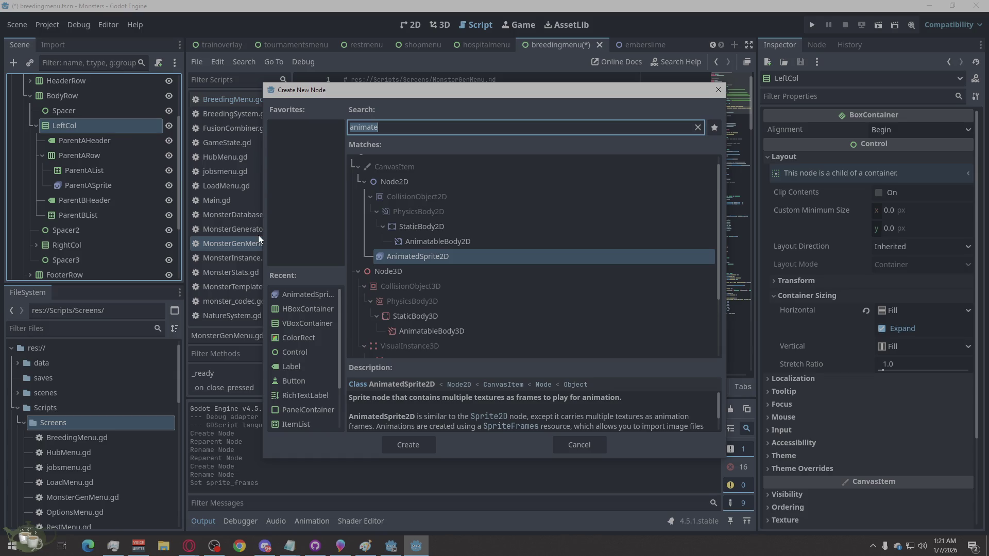
type("Hb")
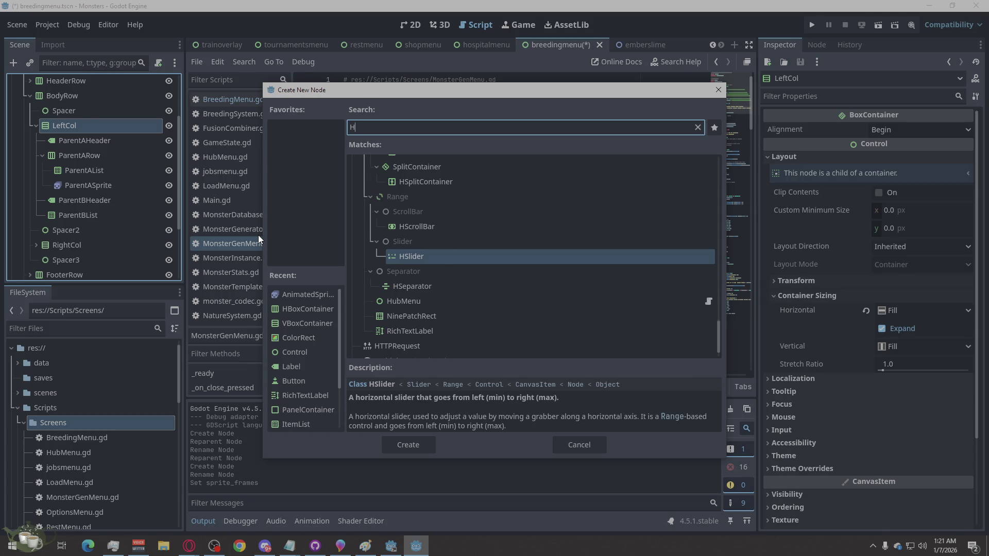
left_click(425, 446)
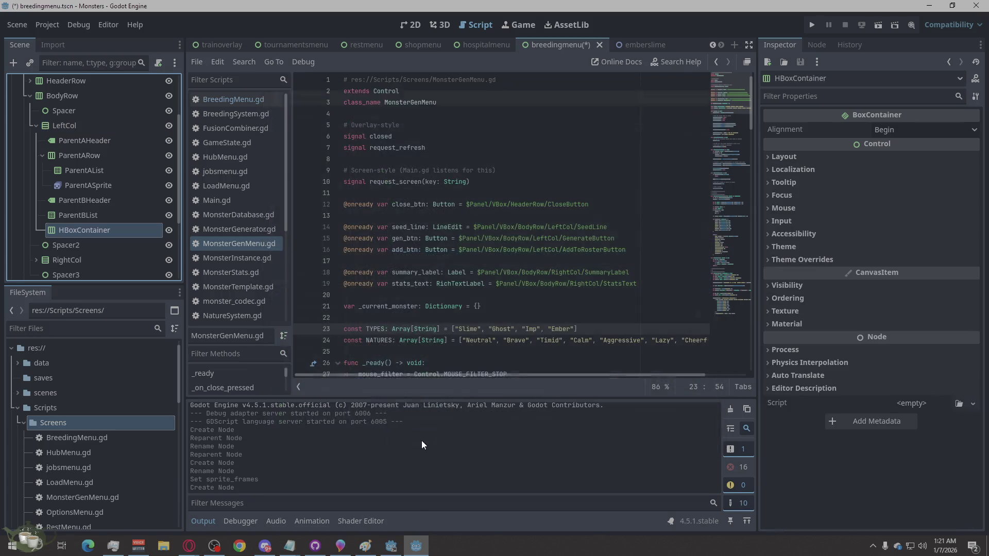
mouse_move(69, 227)
left_mouse_down()
mouse_move(78, 210)
mouse_move(63, 233)
left_mouse_up()
right_click(63, 233)
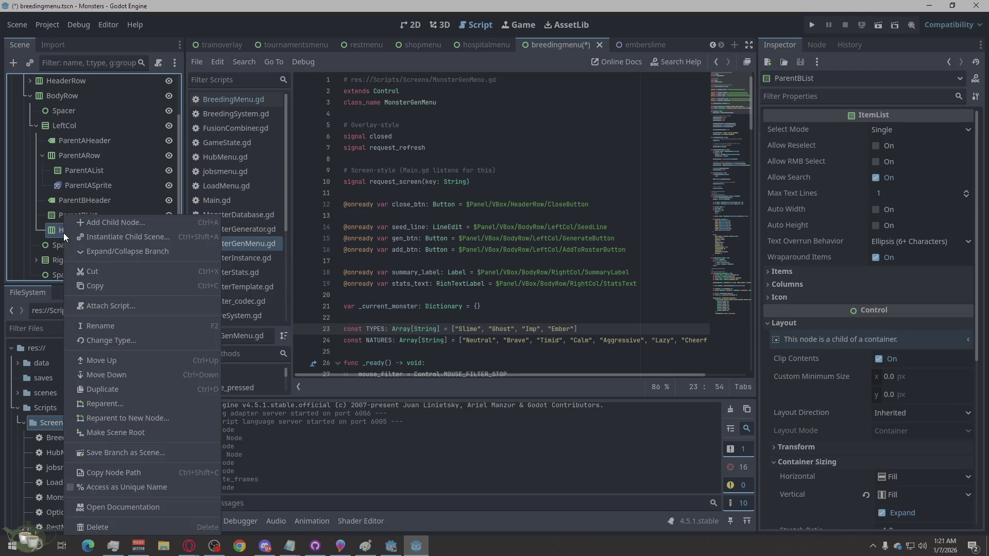
left_click(112, 360)
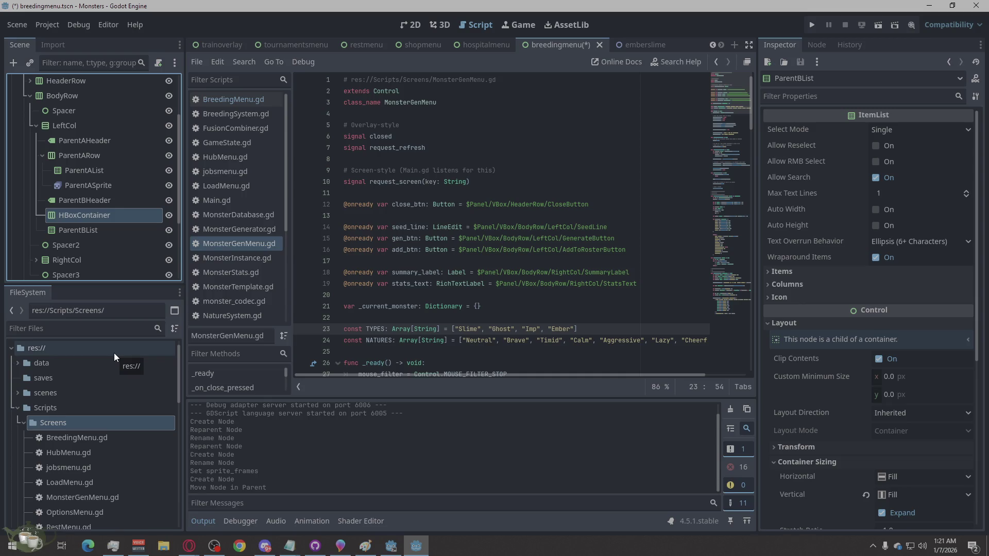
left_click_drag(72, 230, 76, 214)
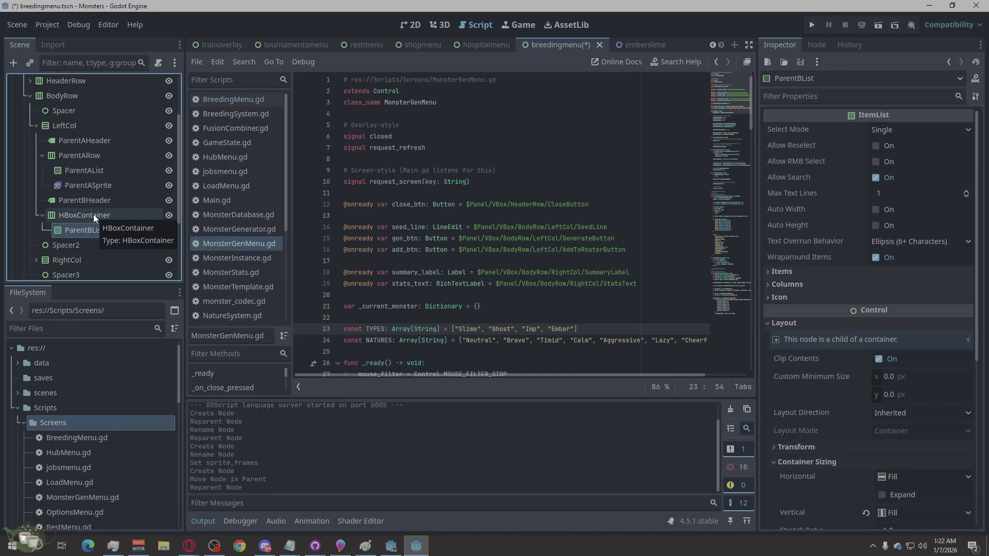
Step: Add an AnimatedSprite2D named ParentBSprite inside the new HBoxContainer
left_click(94, 216)
right_click(95, 216)
left_click(133, 221)
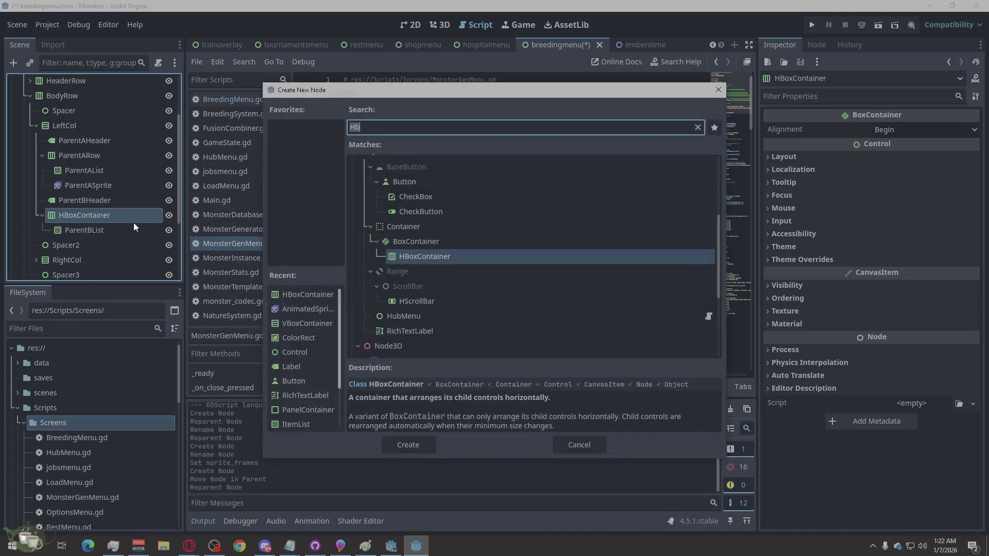
type("animate")
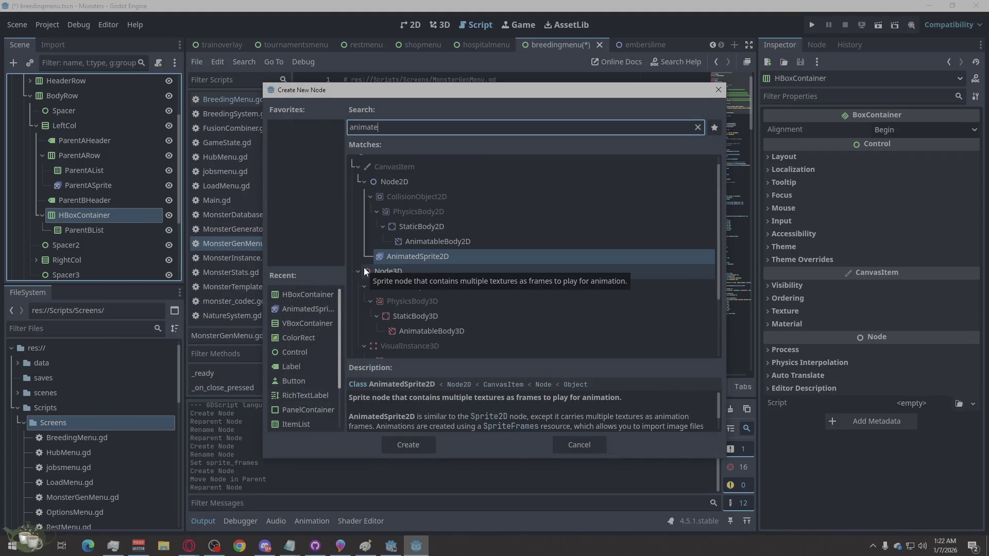
left_click(400, 445)
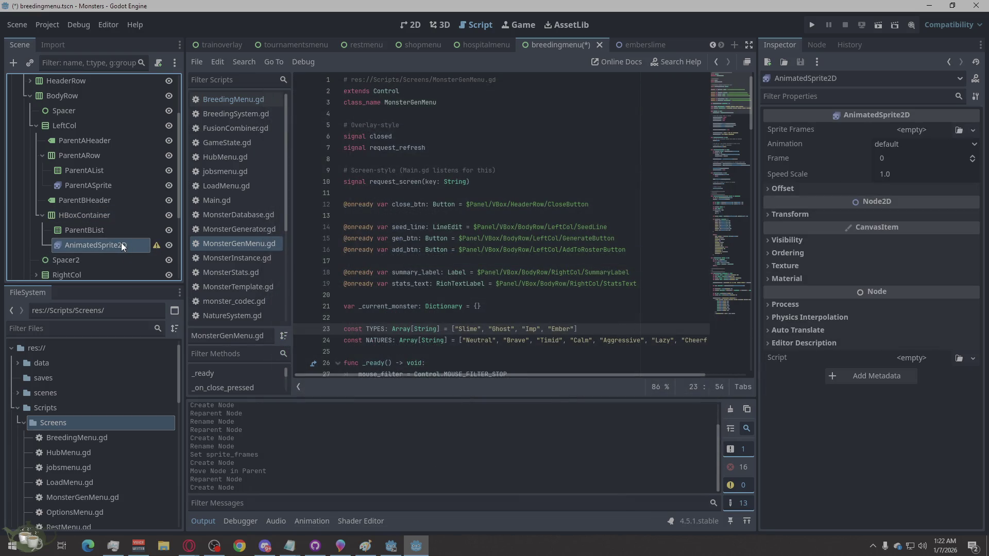
double_click(106, 245)
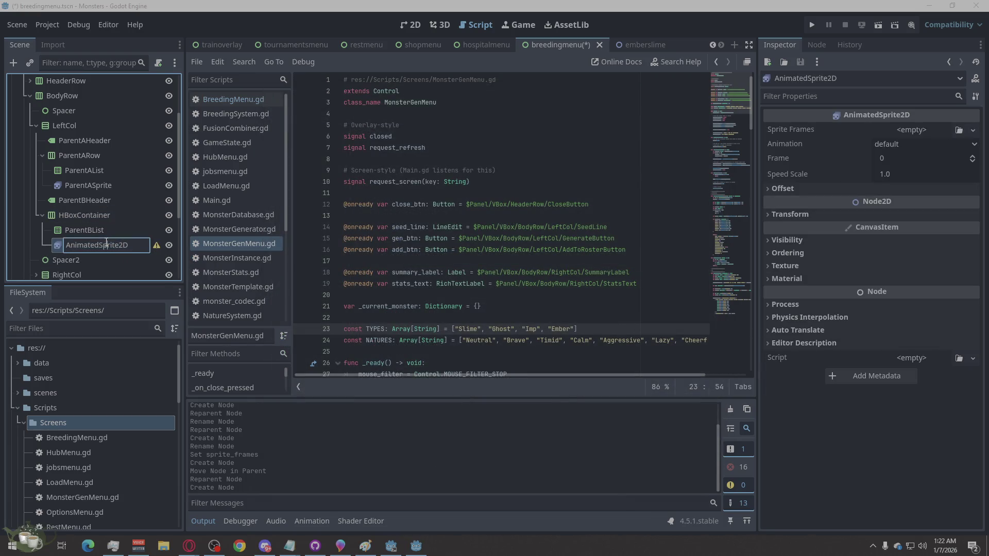
type("ParentBSprite")
key("Return")
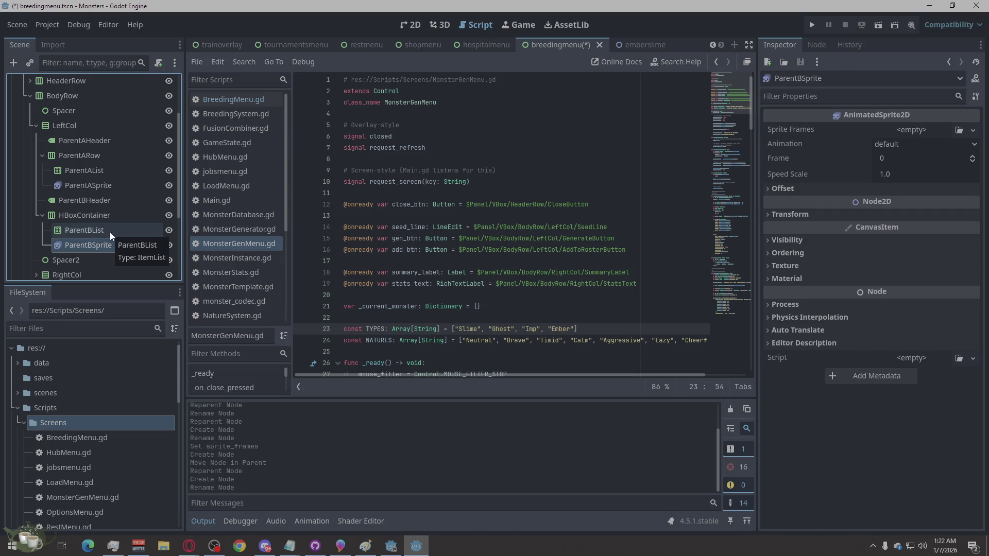
Step: Give ParentBSprite a New SpriteFrames resource
left_click(110, 232)
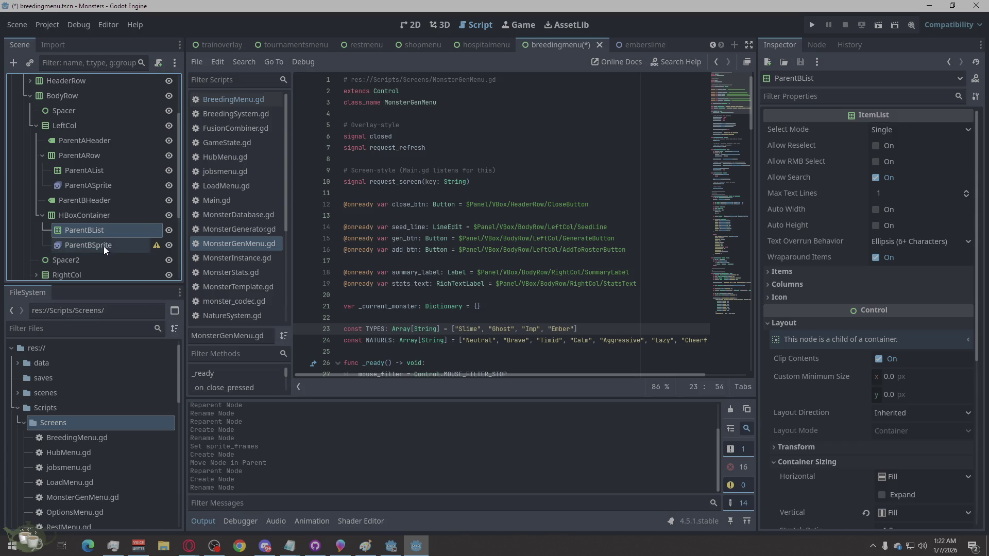
left_click(104, 245)
left_click(913, 130)
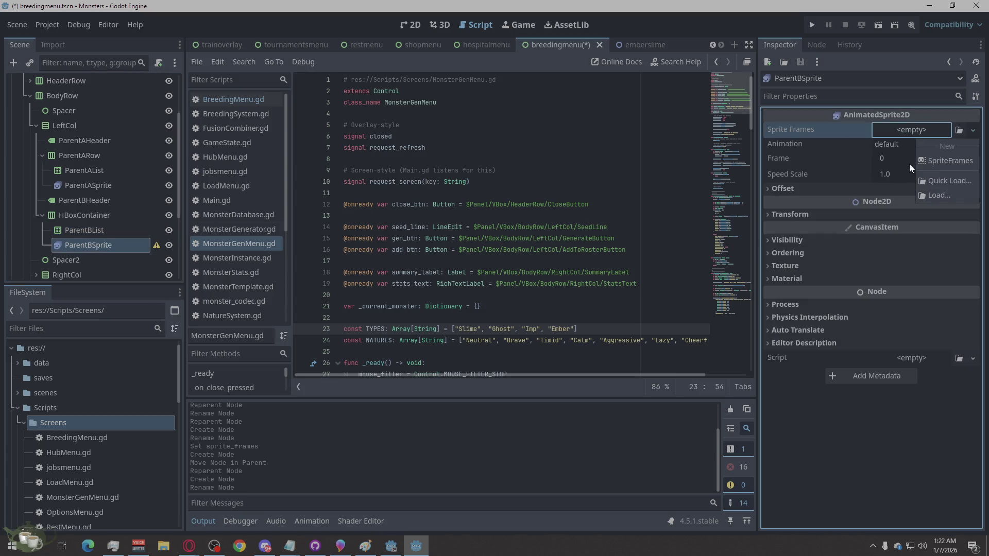
left_click(949, 163)
Step: Rename the HBoxContainer to ParentBRow
left_click(104, 235)
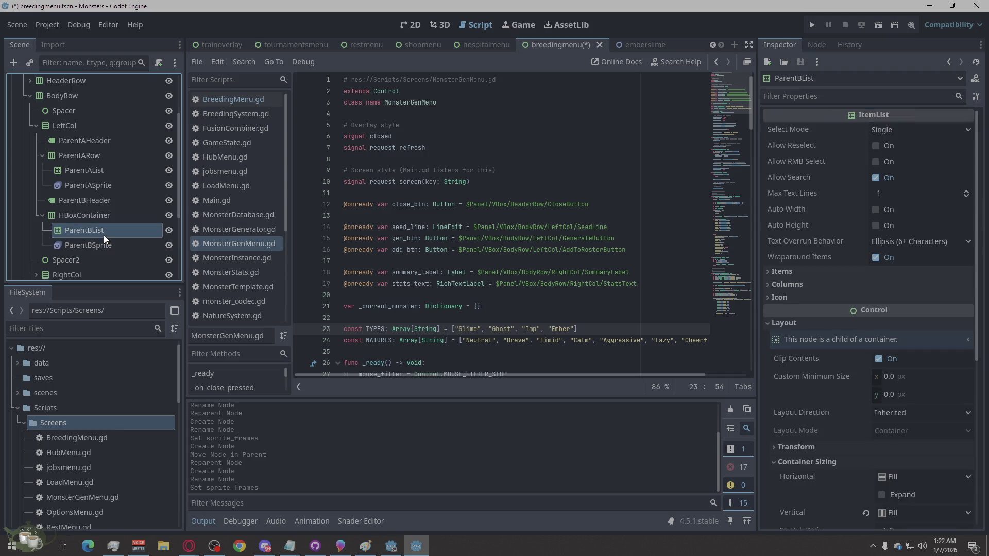
left_click(107, 214)
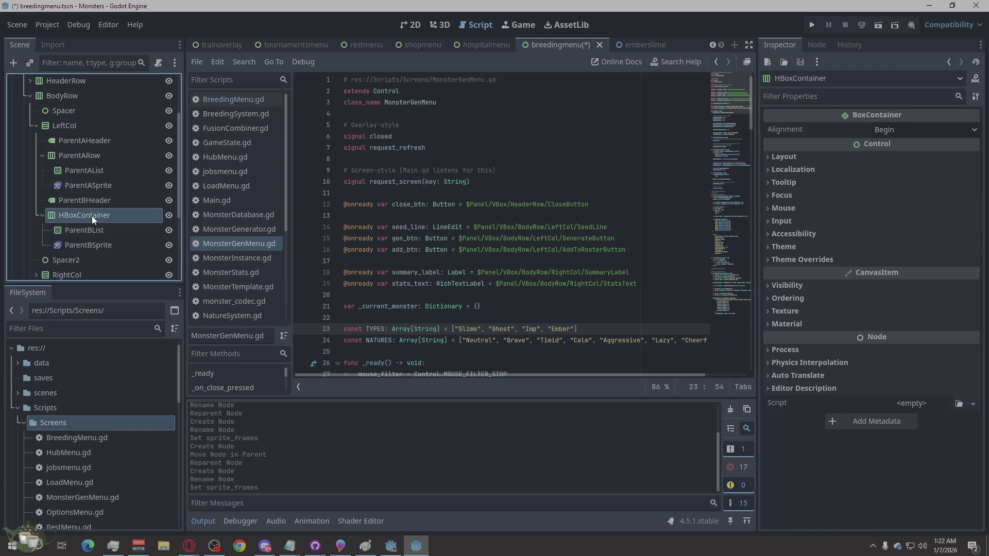
left_click(92, 215)
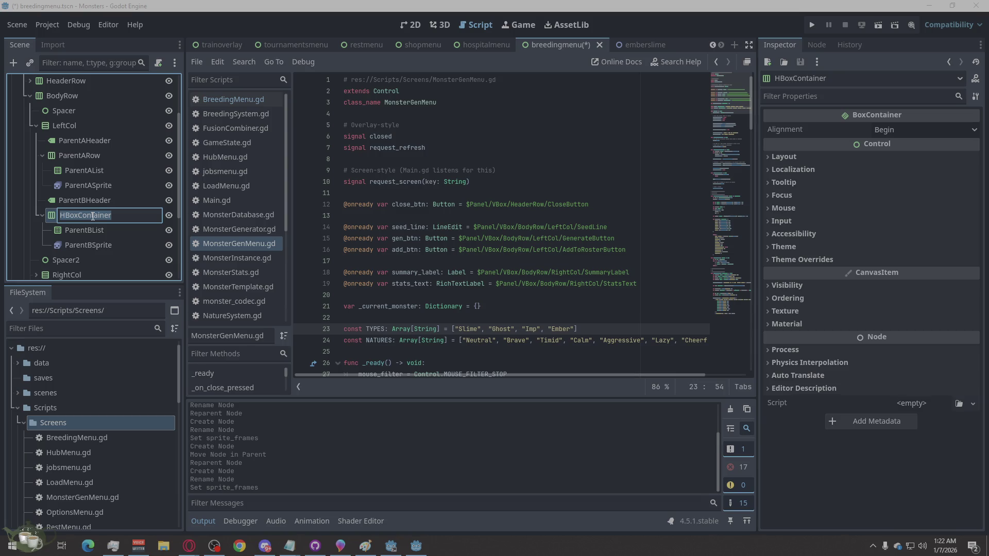
type("Parent")
type("BRow")
key("Return")
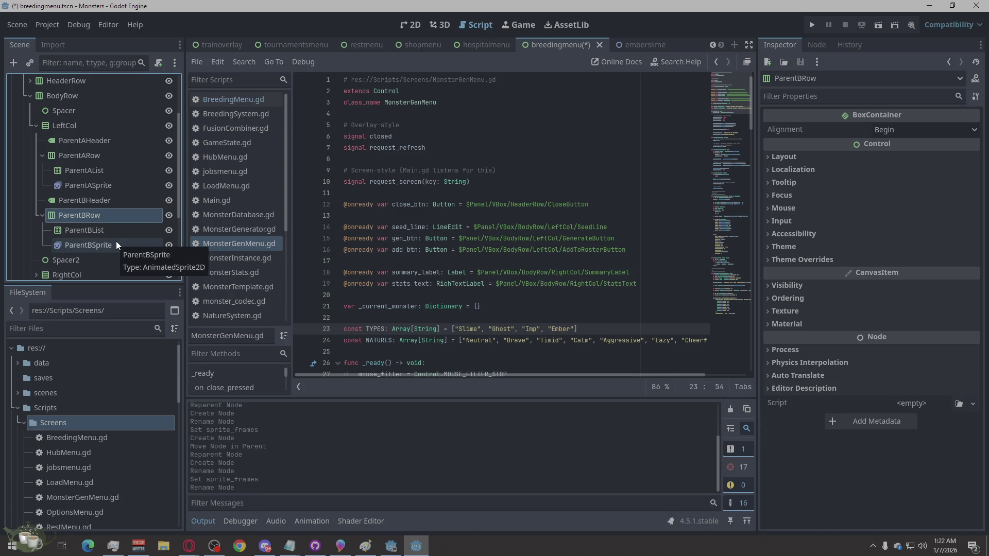
Step: Switch to the 2D layout and select ParentARow to review the rows
left_click(112, 172)
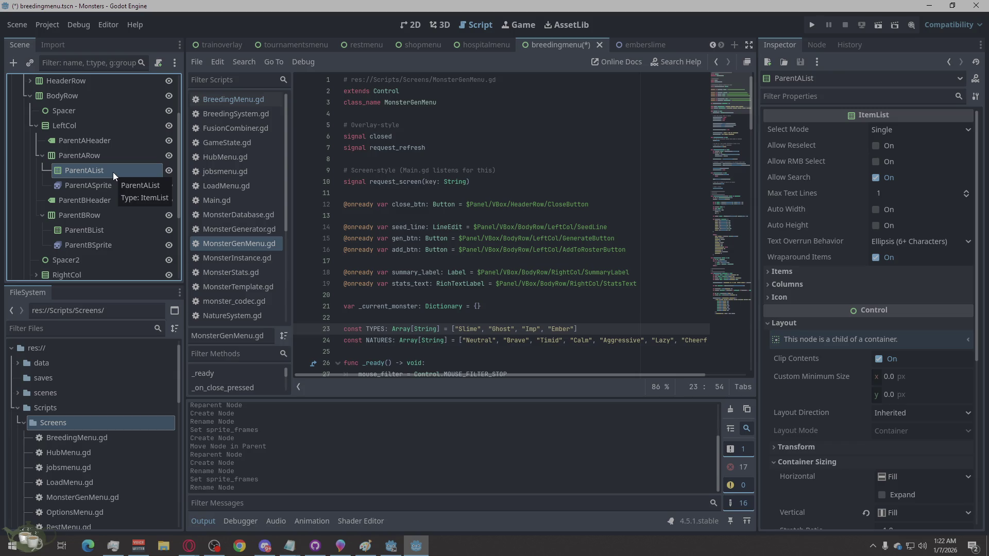
left_click(411, 24)
scroll(371, 305, "up", 3)
left_click(67, 155)
Step: Tick Container Sizing > Vertical Expand for ParentARow
left_click(73, 169)
left_click(72, 154)
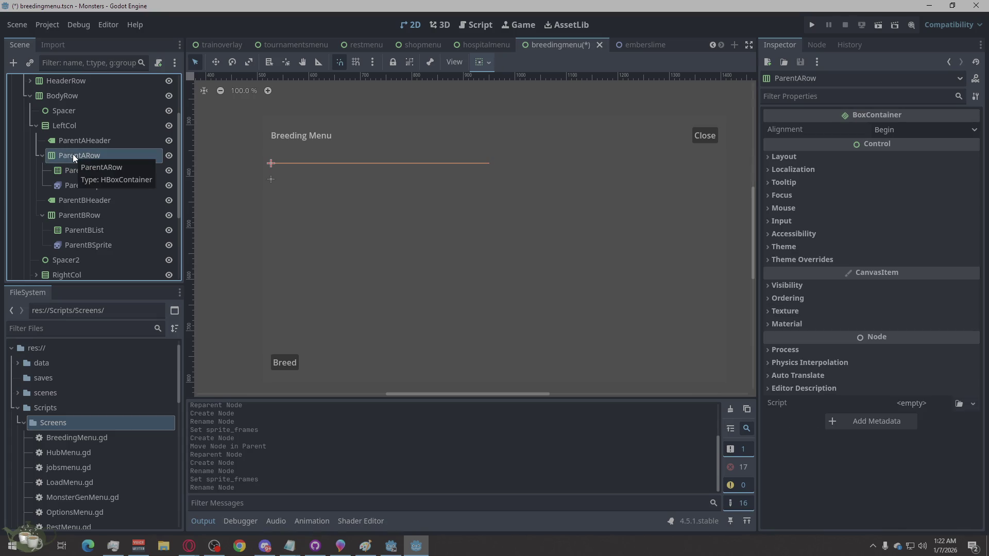
left_click(76, 169)
left_click(73, 186)
left_click(82, 156)
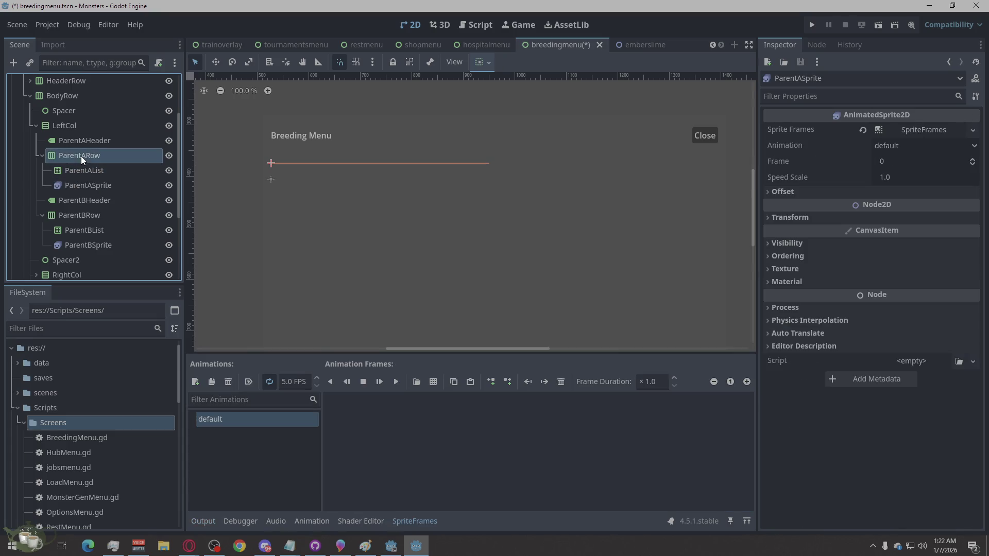
left_click(795, 157)
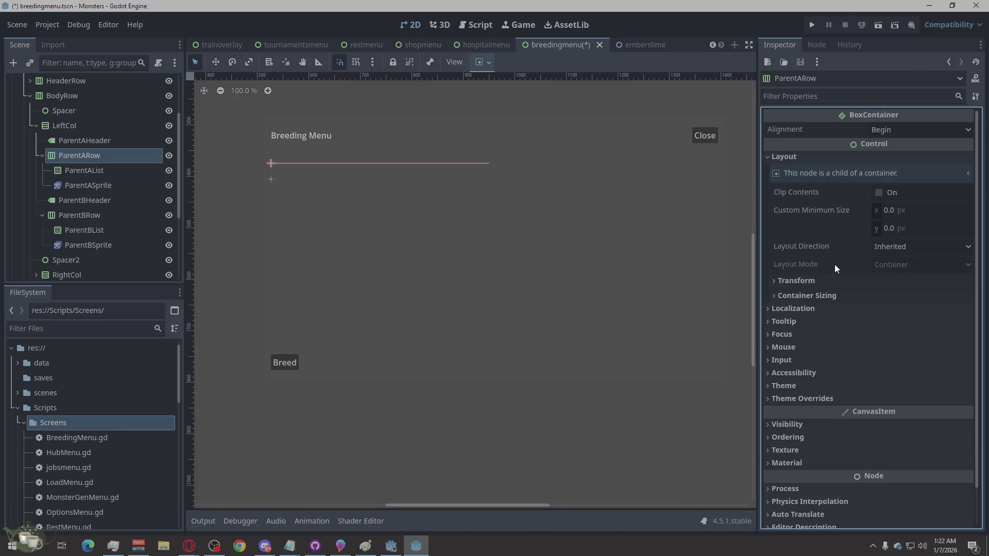
left_click(907, 264)
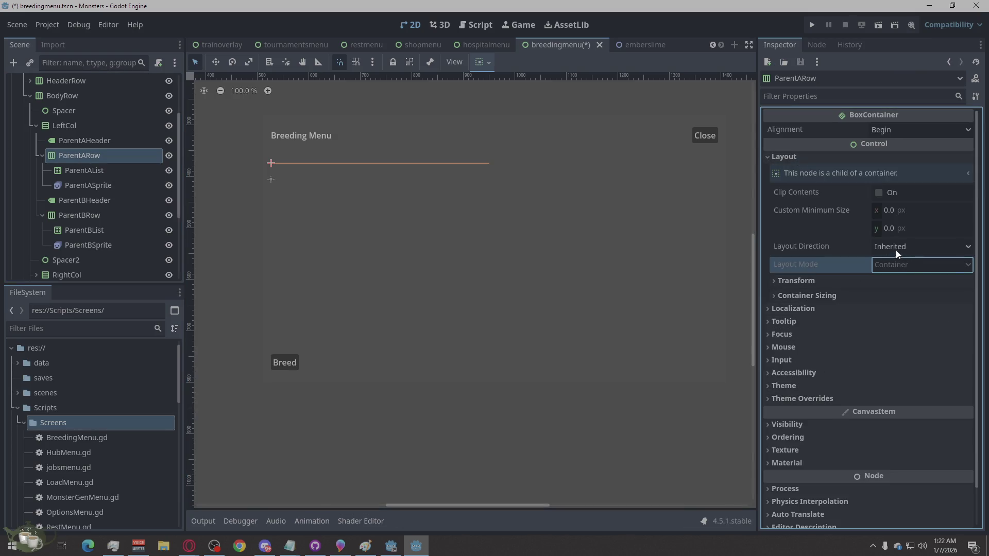
left_click(872, 281)
left_click(858, 280)
left_click(884, 296)
left_click(900, 346)
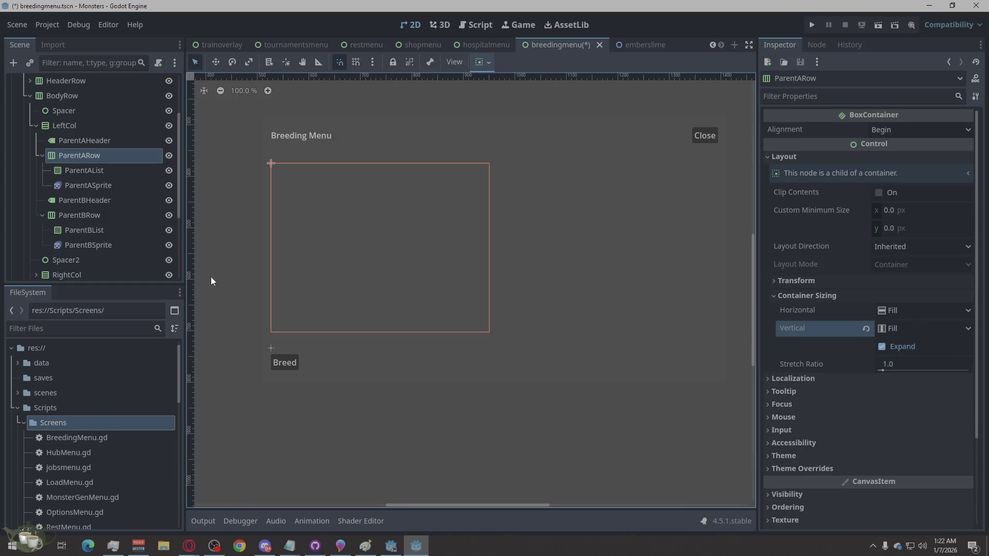
Step: Tick Vertical Expand for ParentBRow as well, then compare the two rows
left_click(94, 214)
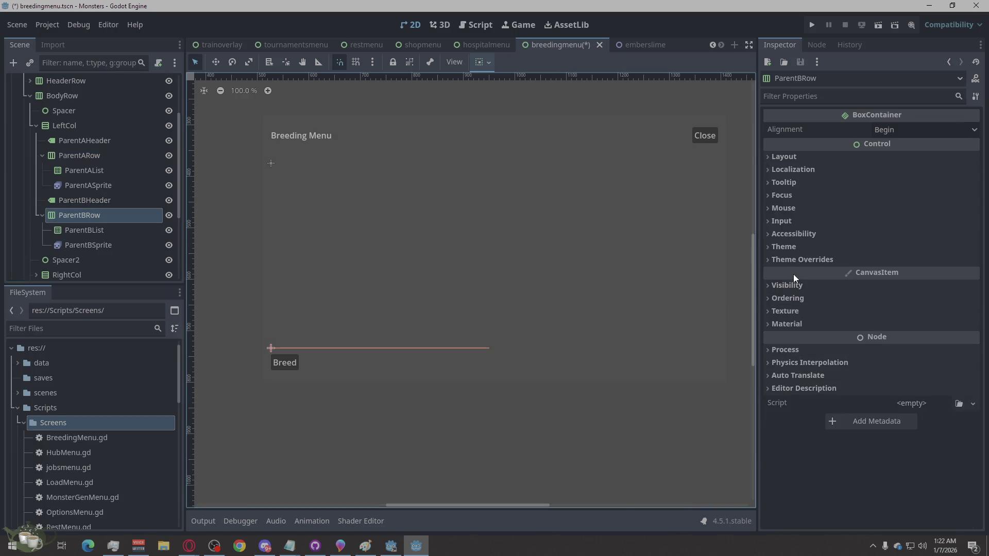
left_click(778, 155)
left_click(793, 295)
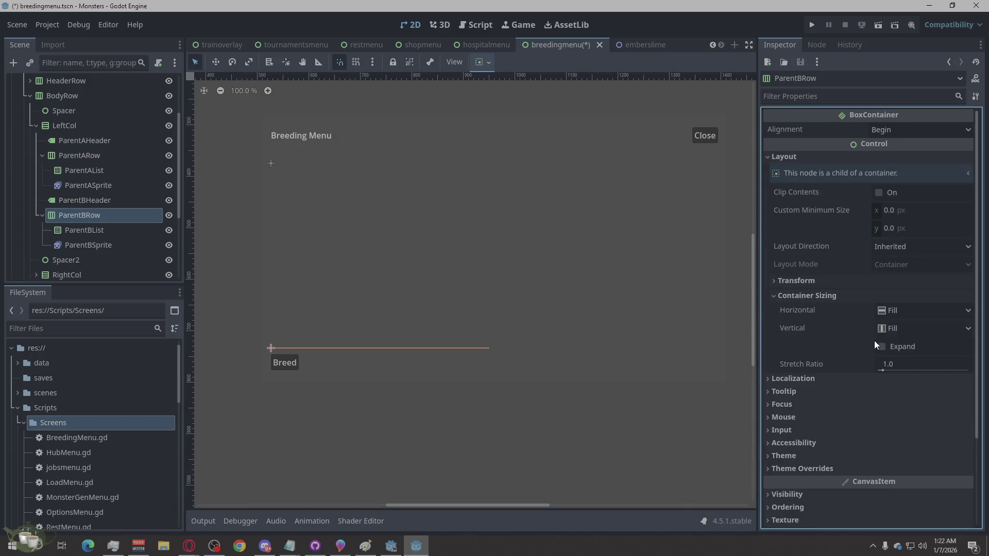
left_click(881, 346)
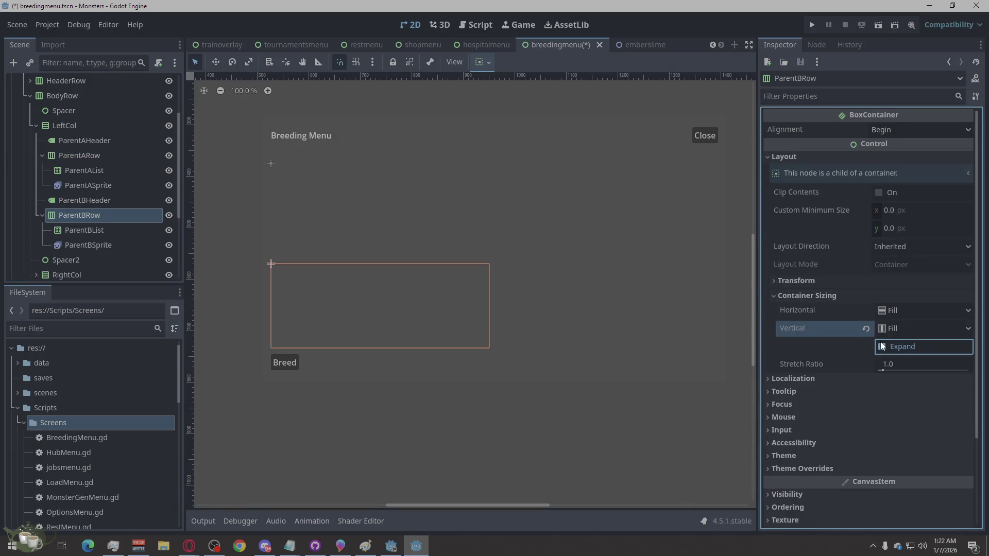
left_click(104, 156)
left_click(95, 215)
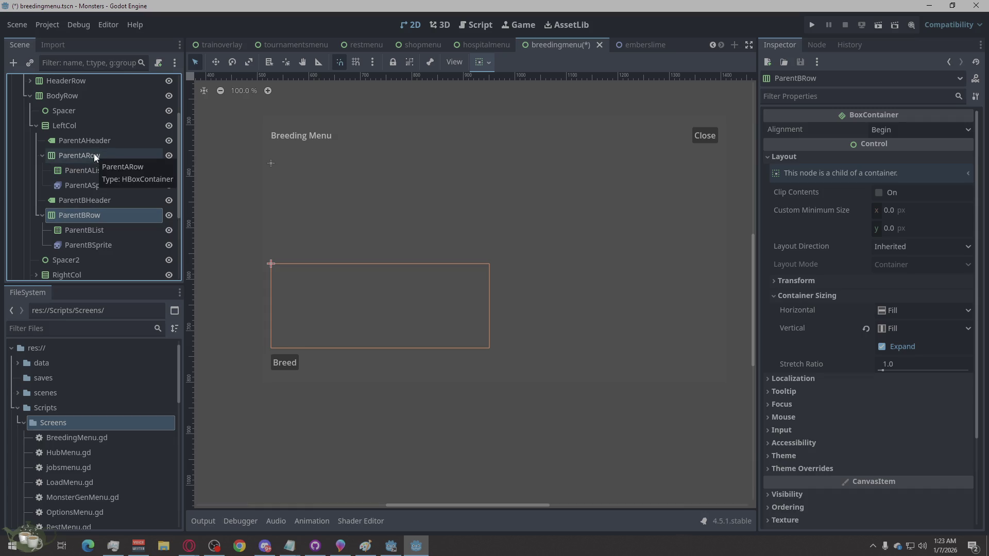
Step: Tick Container Sizing > Horizontal Expand for ParentAList and ParentBList
left_click(97, 171)
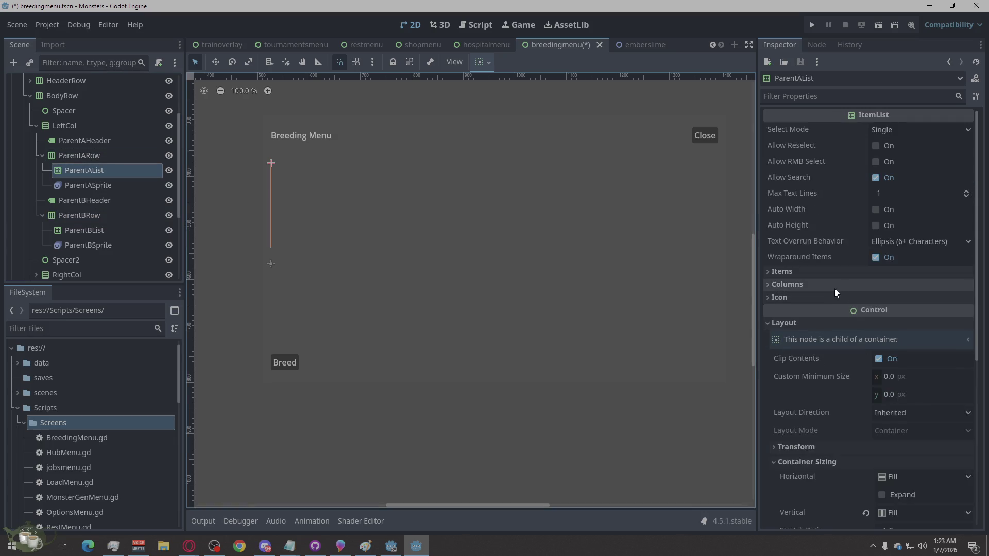
scroll(844, 370, "down", 3)
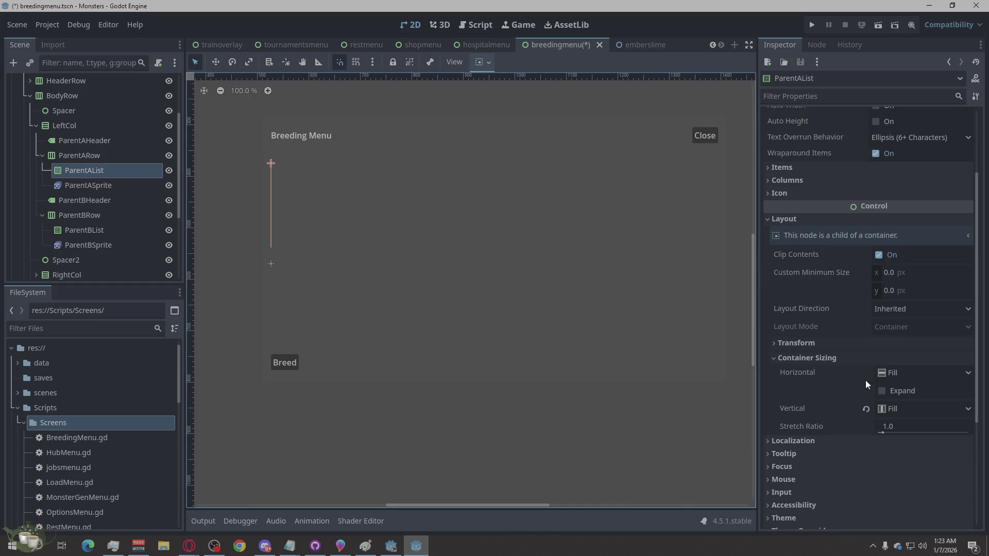
left_click(890, 391)
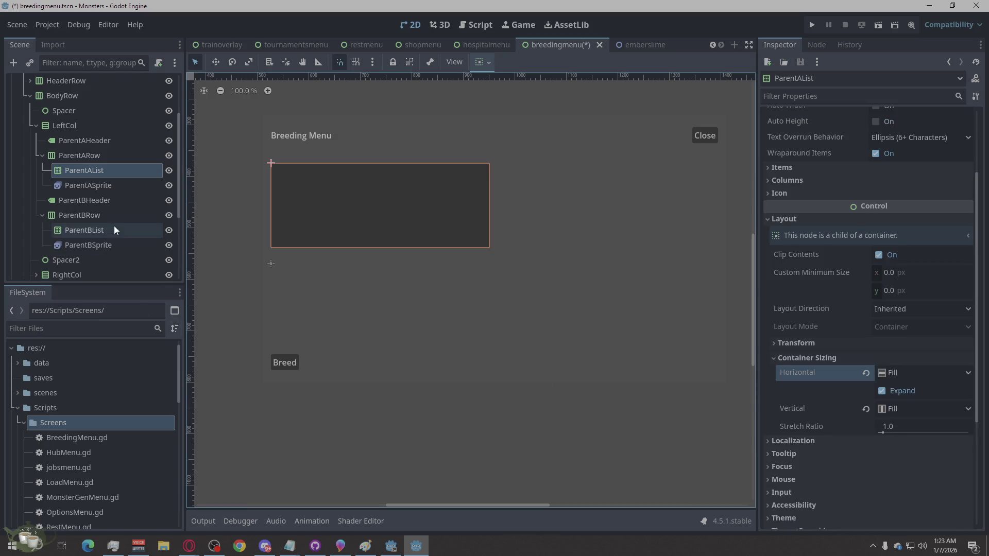
left_click(98, 230)
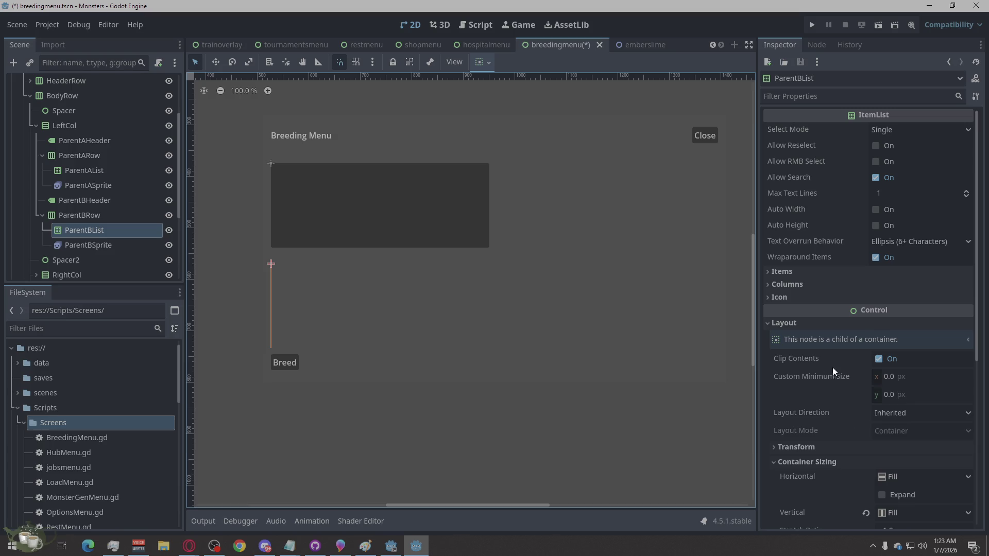
scroll(828, 368, "down", 3)
left_click(906, 338)
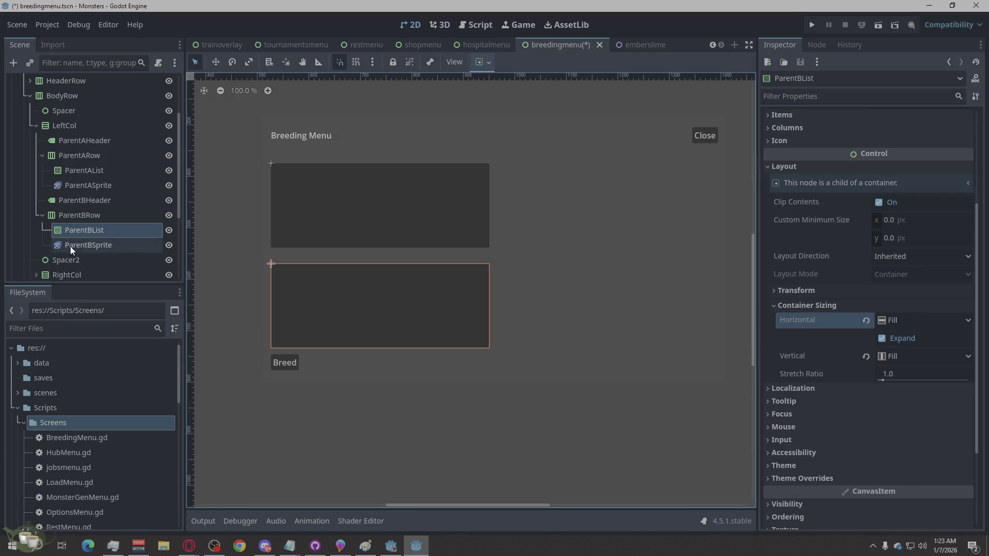
Step: Inspect the ParentBSprite and ParentASprite animated sprites in the Inspector
left_click(65, 247)
scroll(442, 242, "down", 1)
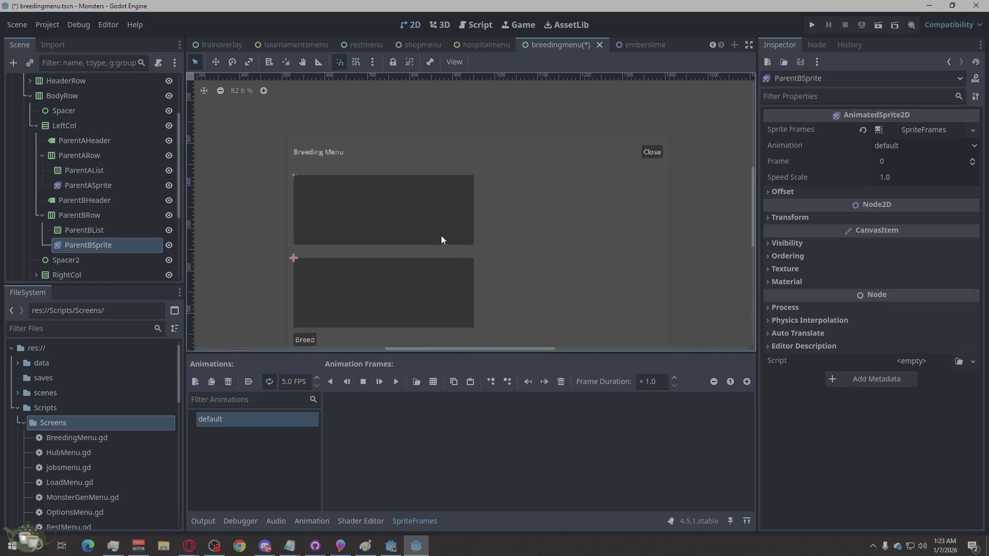
scroll(397, 319, "up", 3)
scroll(373, 123, "down", 1)
left_click(97, 186)
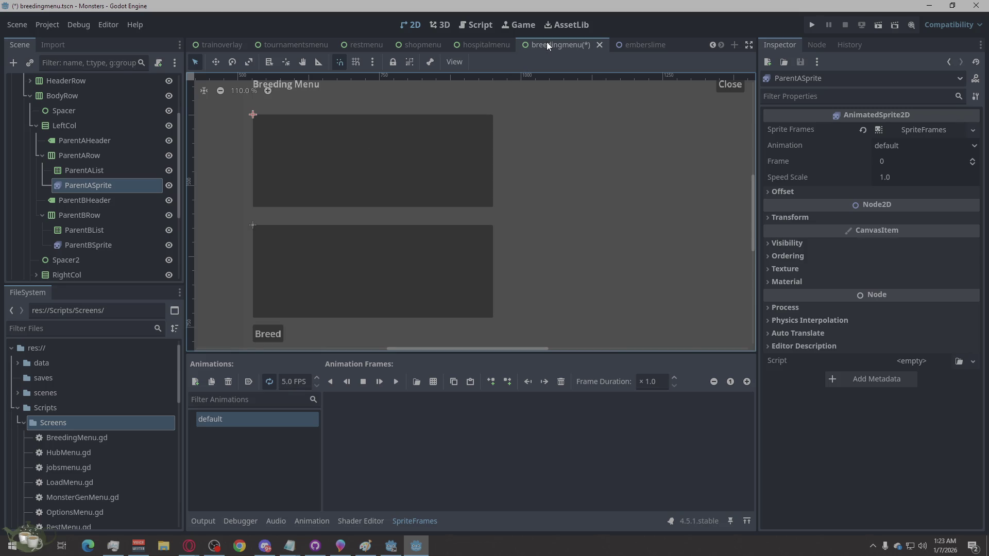
scroll(467, 205, "down", 3)
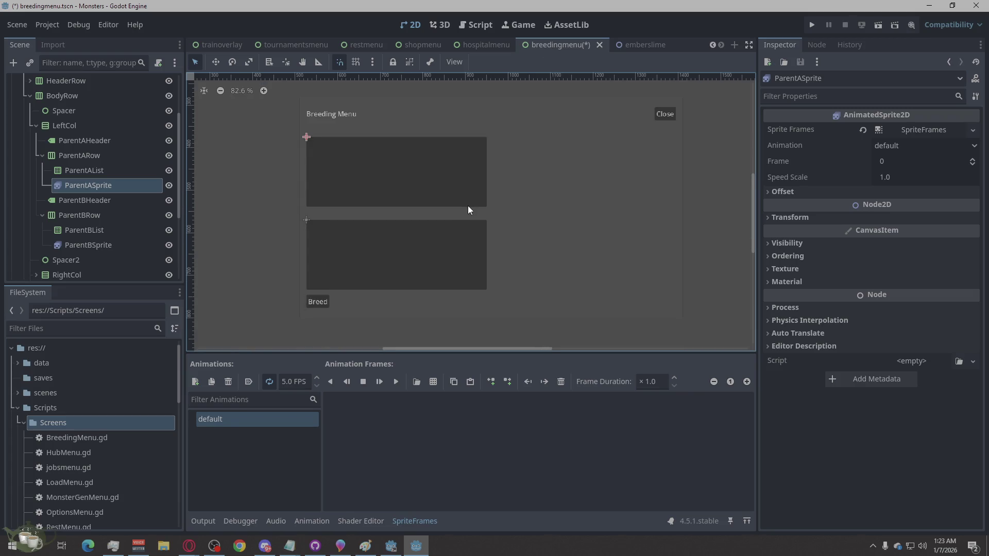
right_click(551, 47)
left_click(545, 40)
Step: Open BreedingMenu.gd from the root node, select all its code, and switch to the browser
scroll(73, 163, "up", 3)
left_click(154, 83)
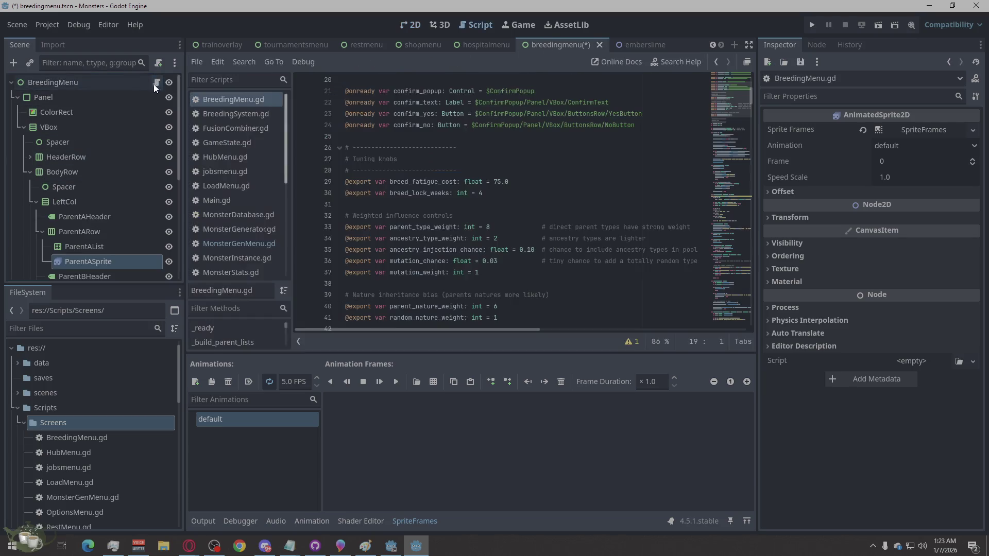
scroll(494, 213, "down", 4)
scroll(493, 212, "up", 3)
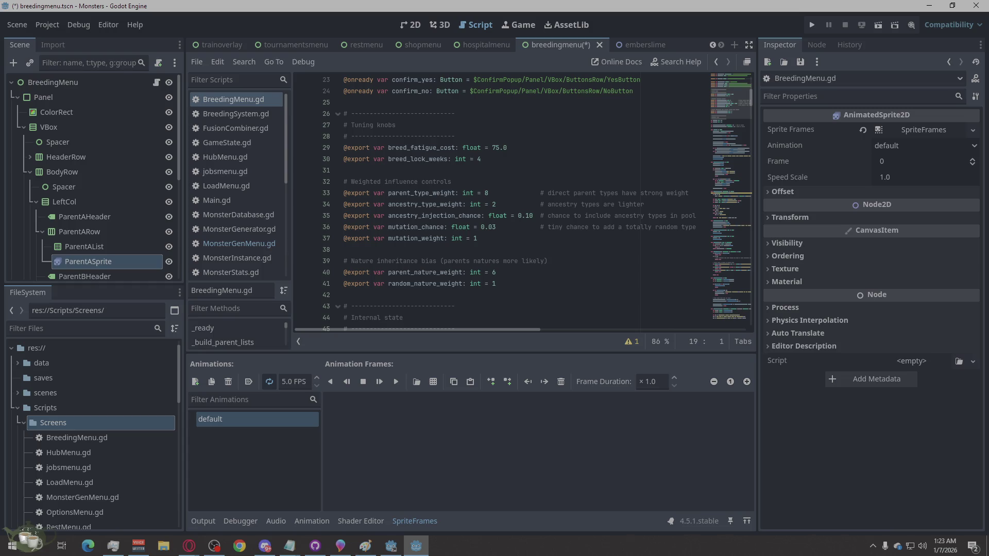
right_click(552, 175)
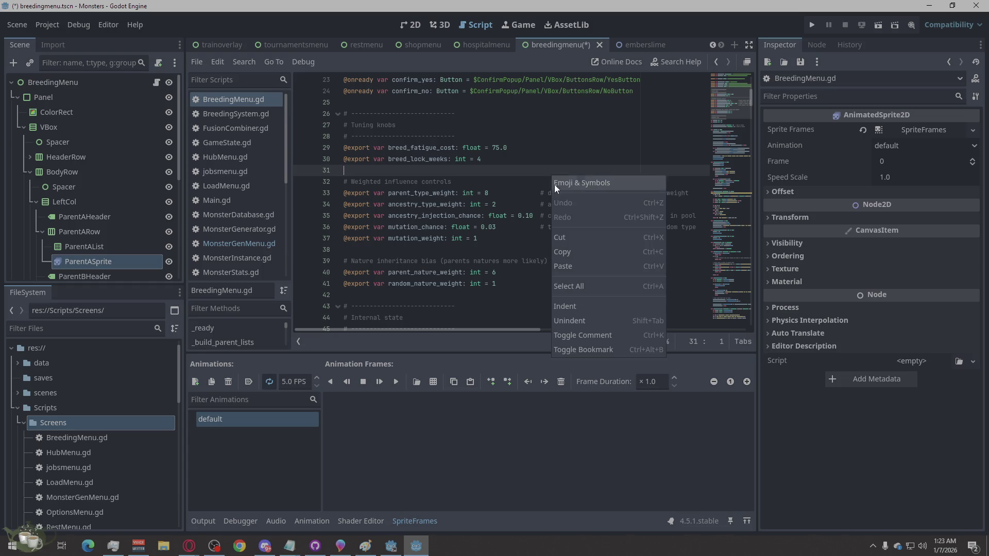
left_click(597, 293)
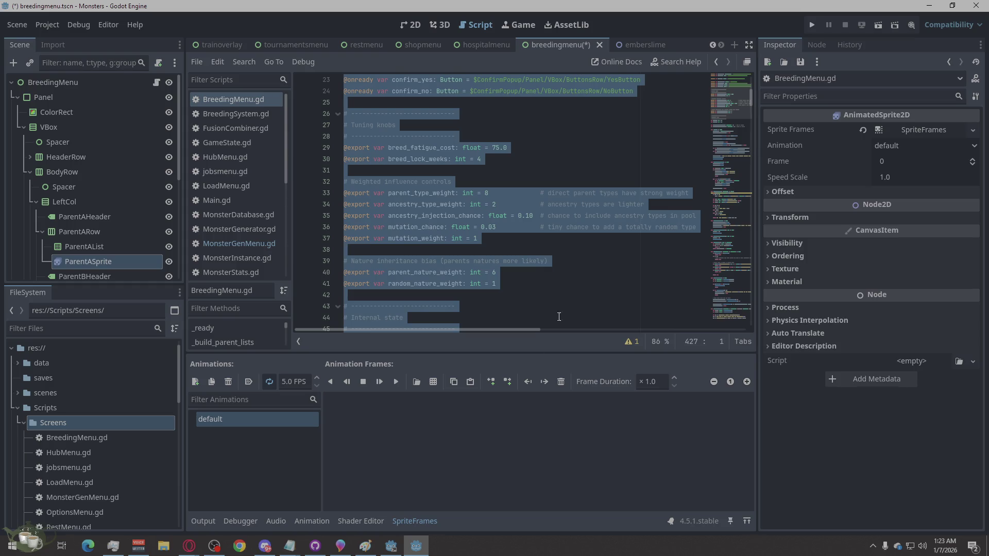
key("alt+Tab")
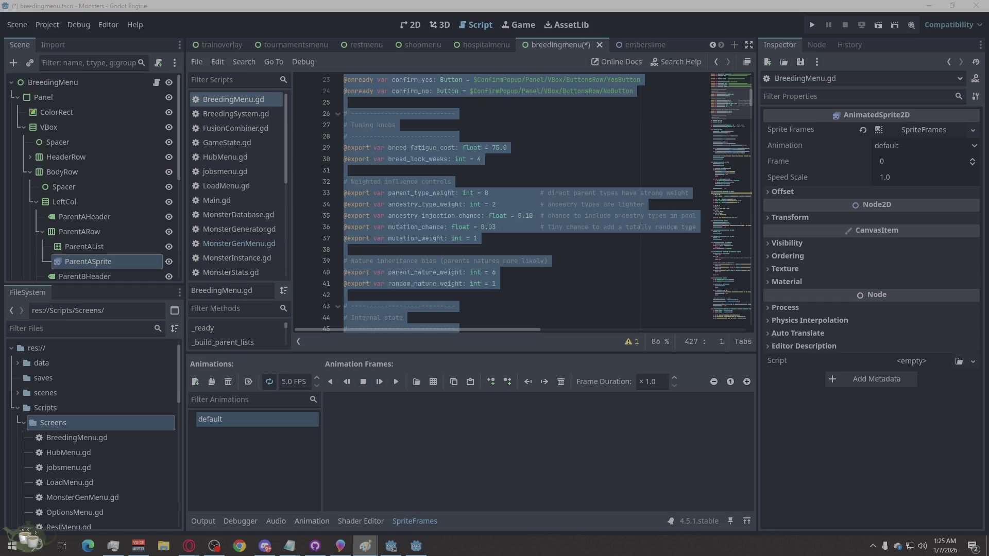
left_click(408, 26)
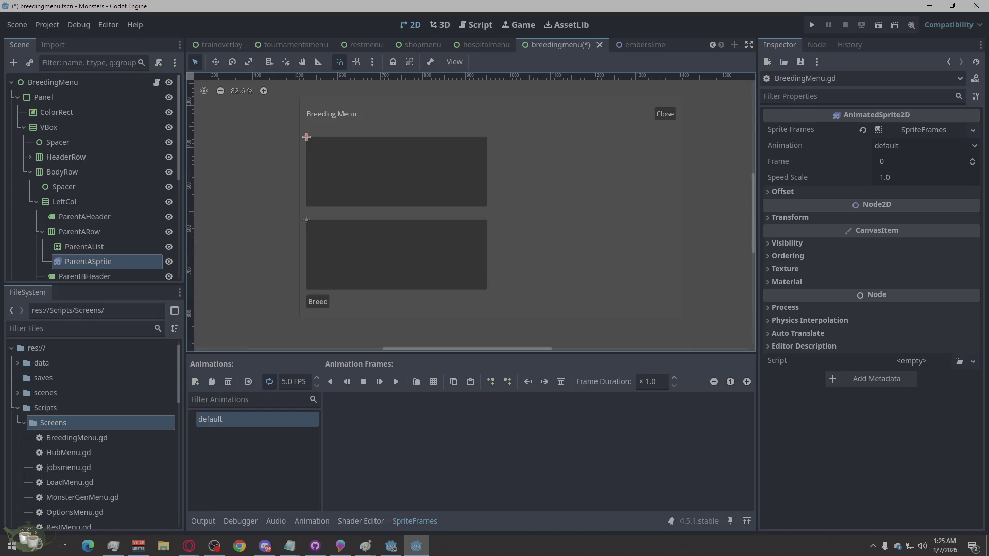
Step: Work in the paint program, then return to Godot and run the project with F5
key("alt+Tab")
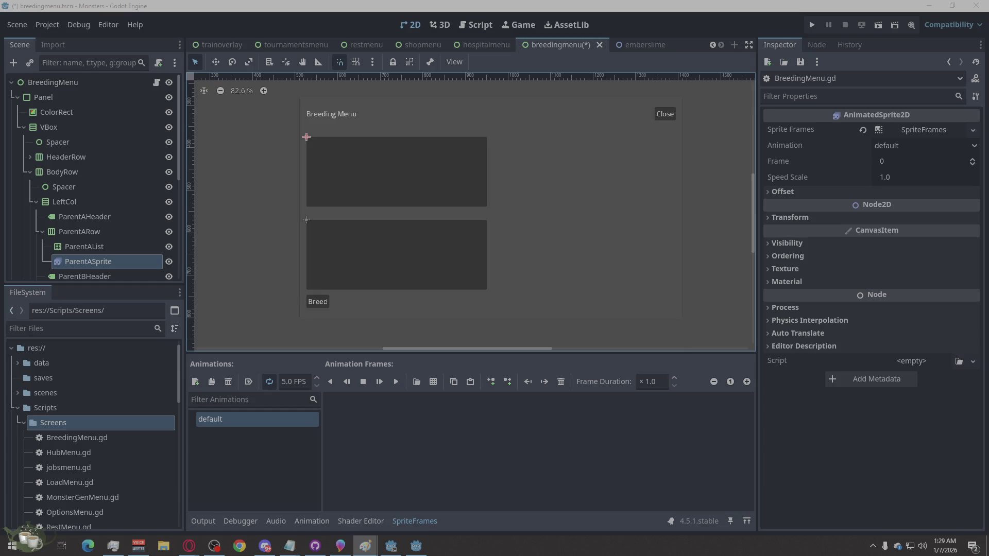
key("alt+Tab")
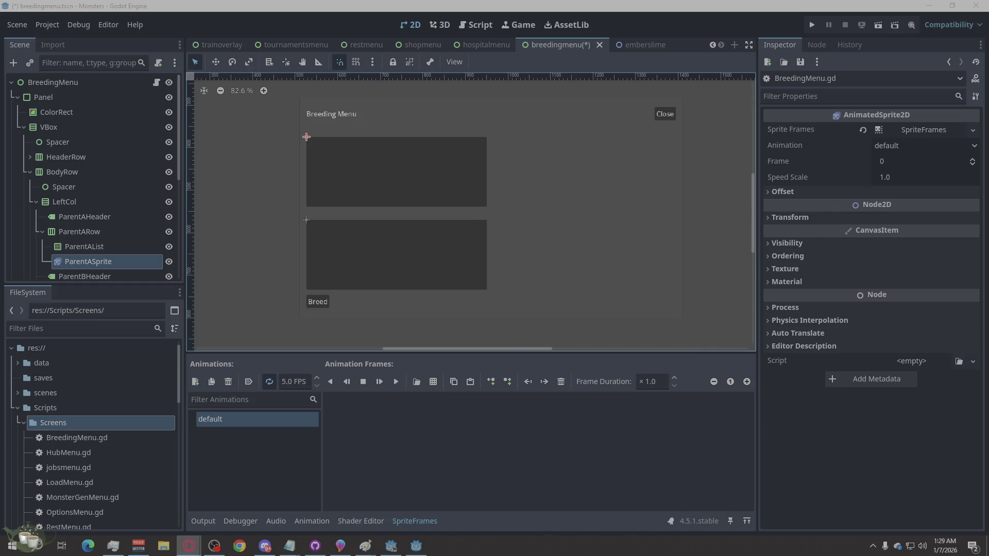
key("F5")
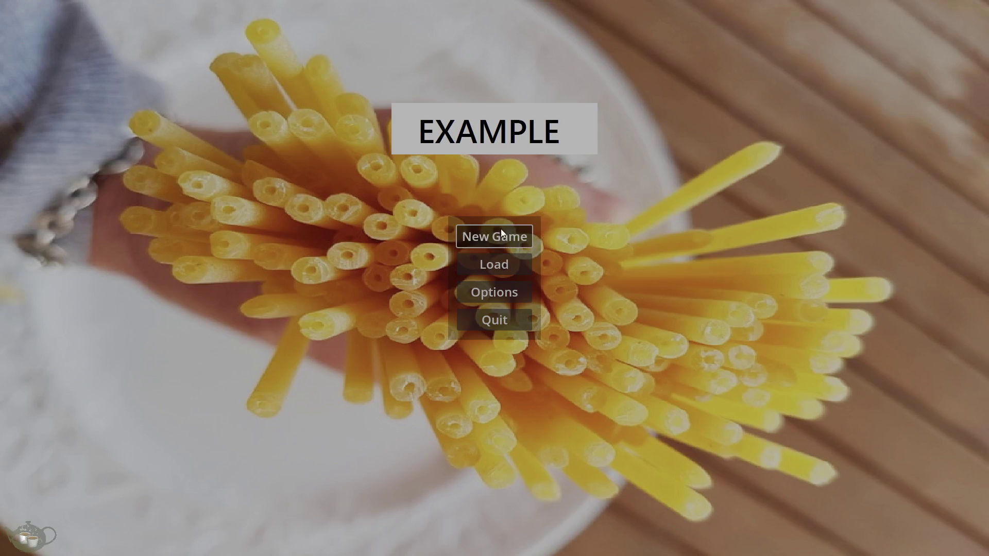
left_click(501, 230)
left_click(899, 235)
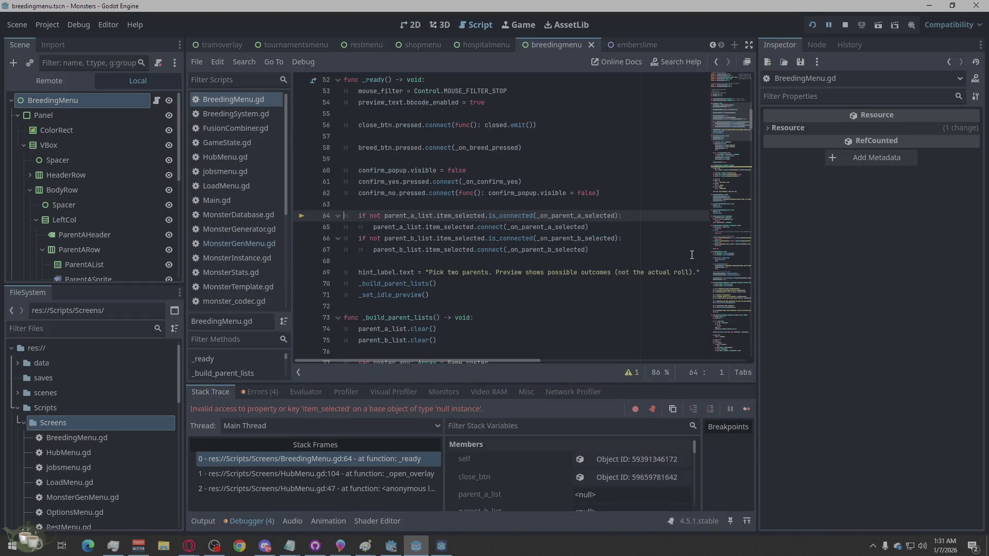
left_click(258, 392)
double_click(511, 444)
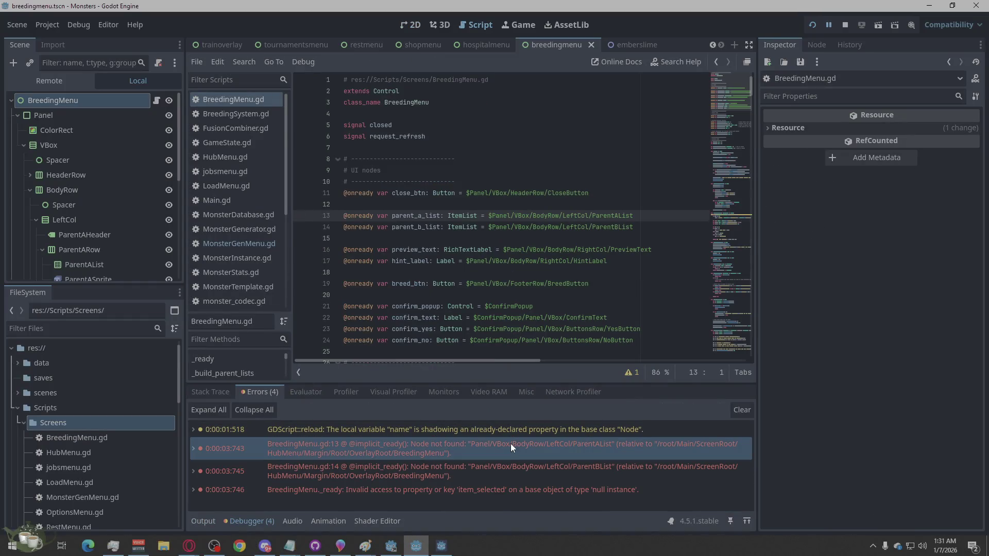
left_click(505, 487)
left_click(503, 472)
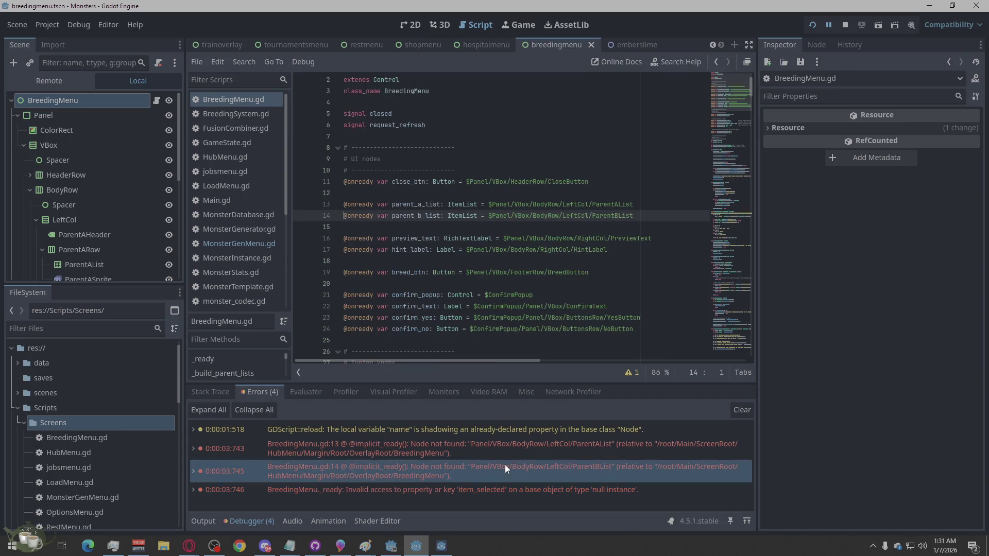
left_click(510, 449)
left_click(509, 464)
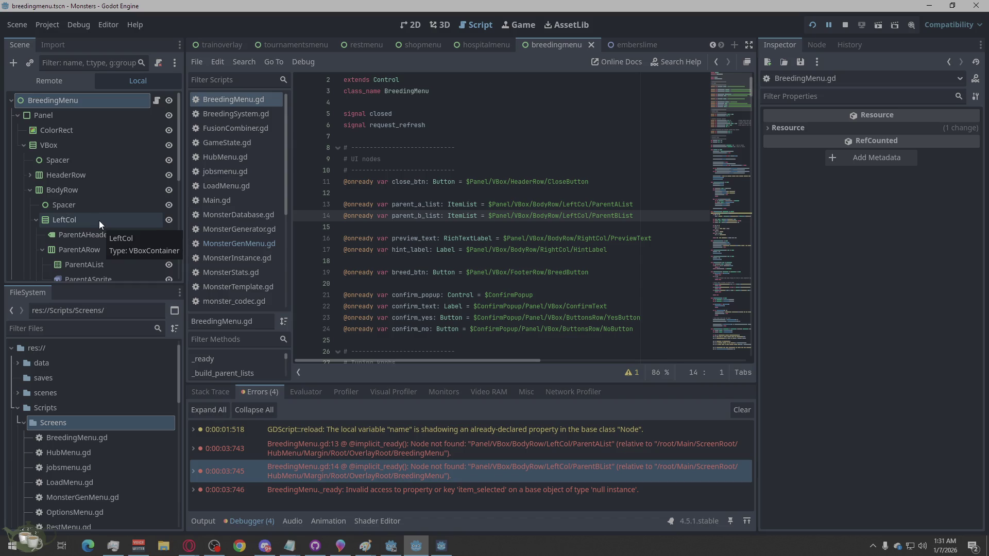
scroll(99, 220, "down", 3)
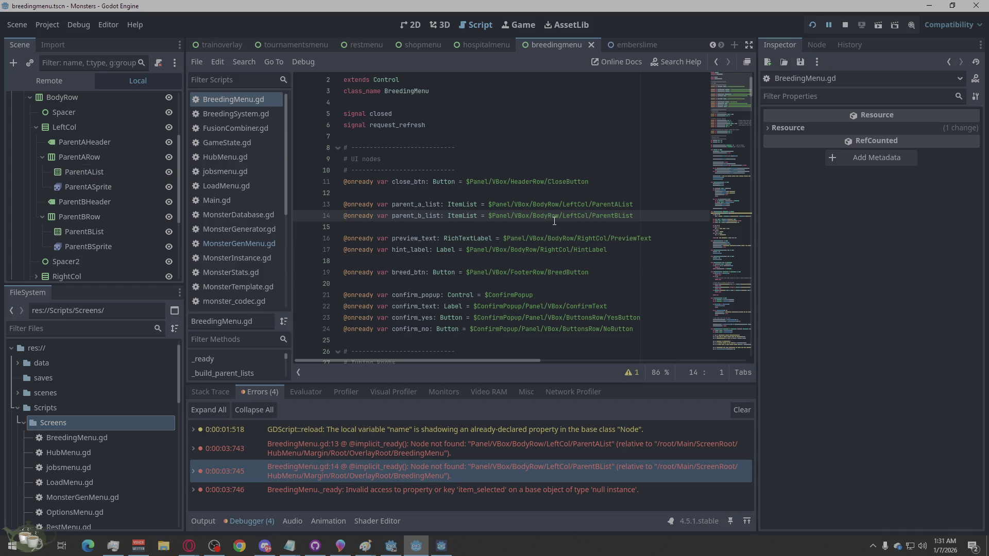
Step: Prefix the list paths with ParentARow/ and ParentBRow/ on lines 13–14, then stop the game and save
left_click(594, 204)
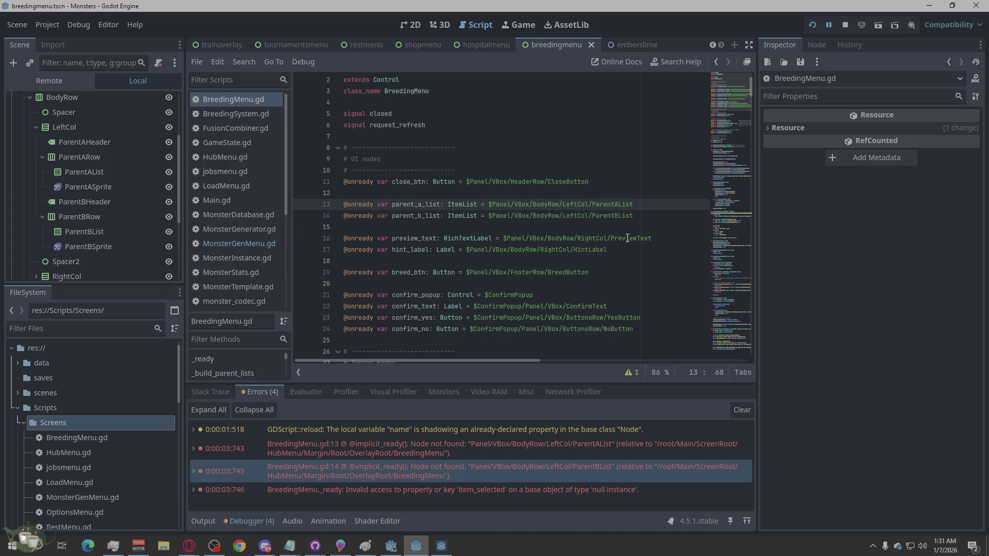
type("/")
type("ParentArow/ParentA")
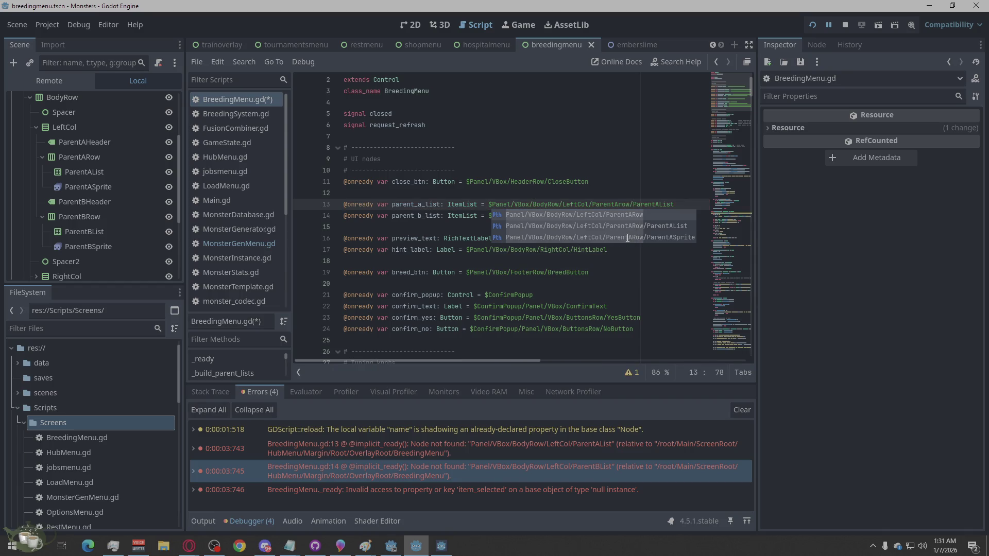
left_click(621, 205)
key("BackSpace")
type("R")
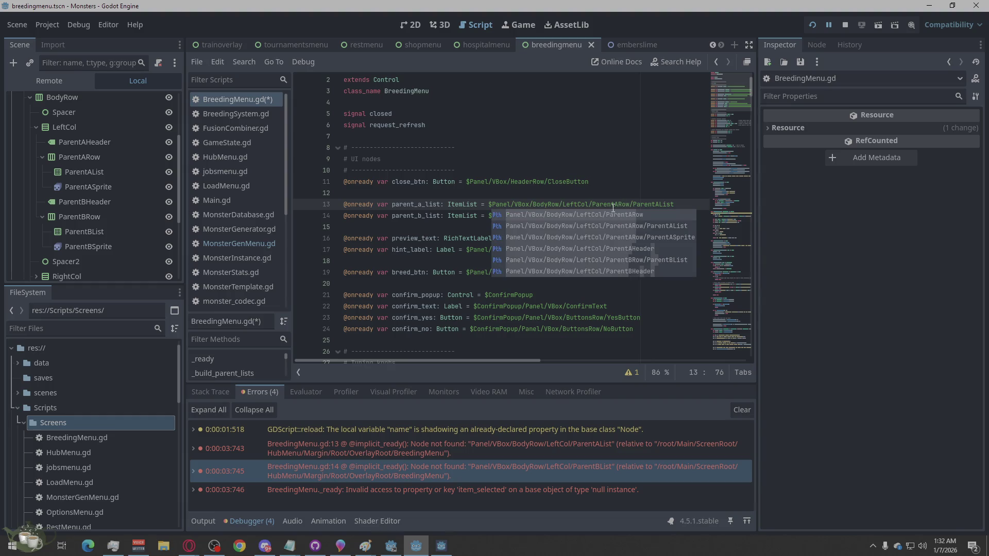
left_click(616, 194)
left_click(592, 215)
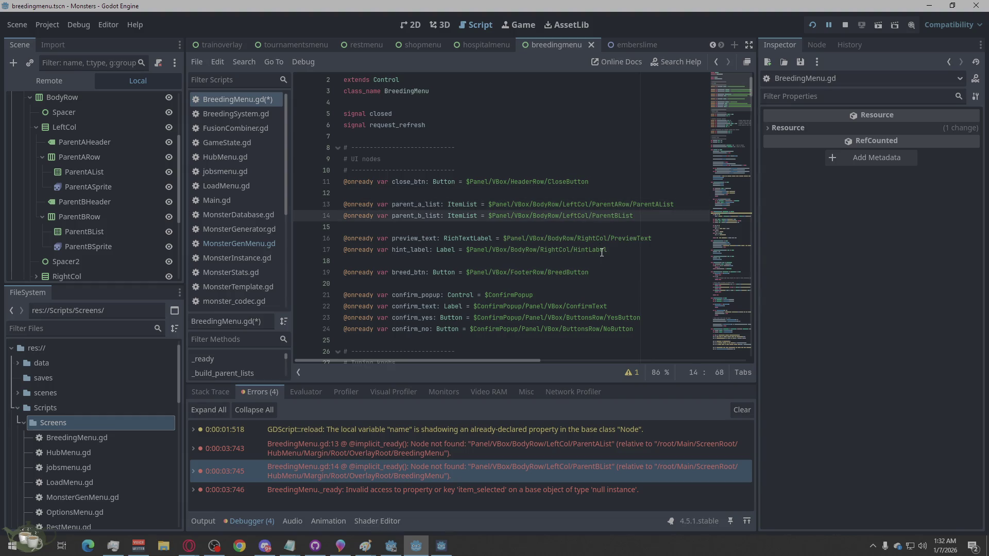
type("Parent")
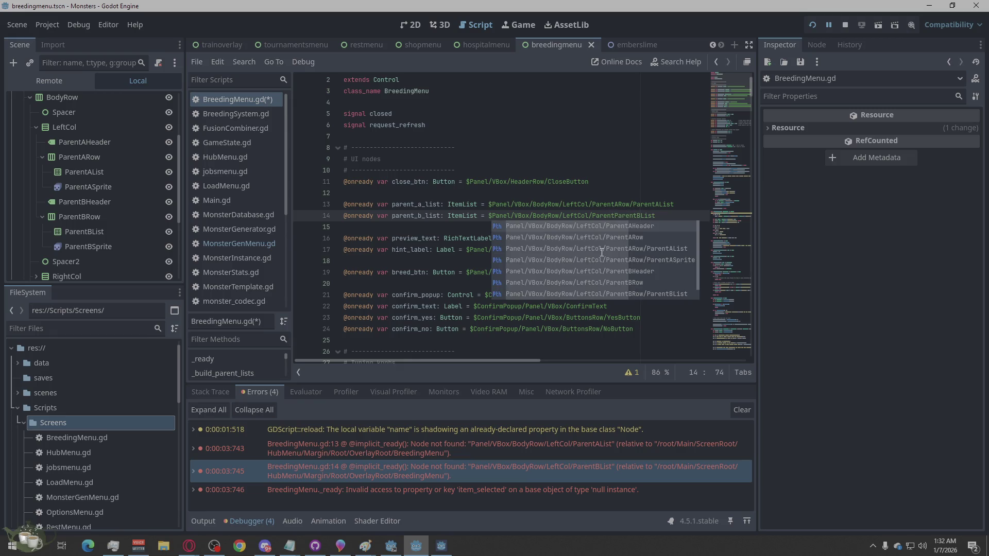
type("BRow/")
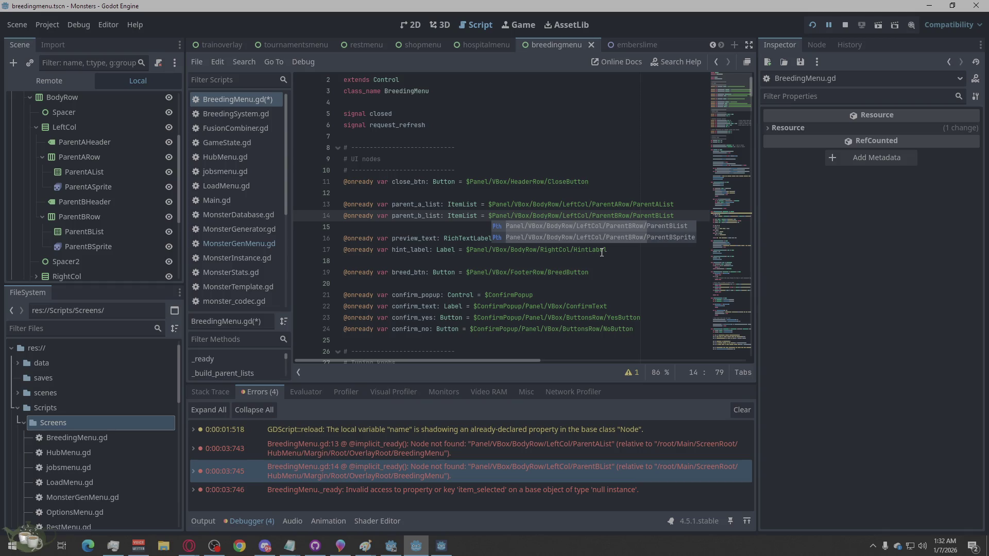
left_click(629, 172)
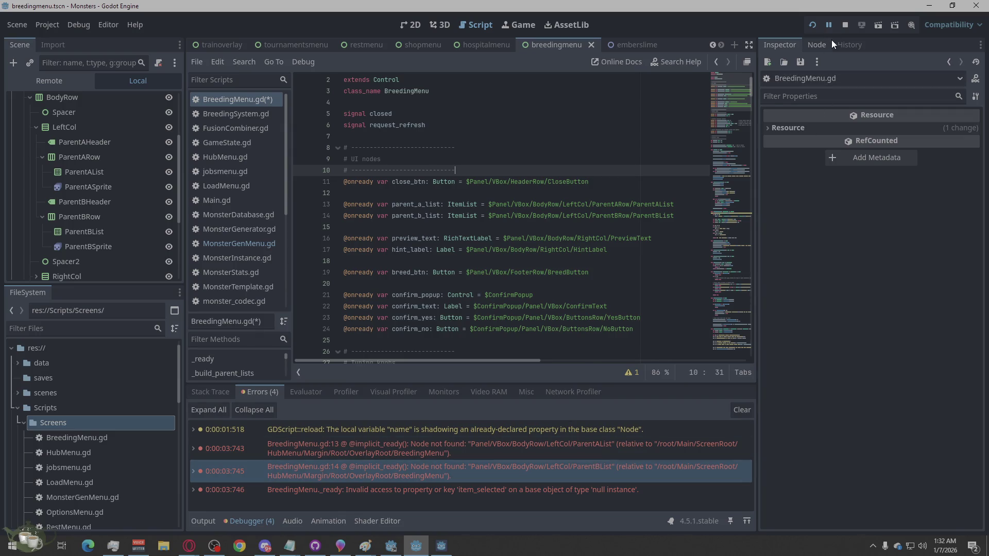
left_click(839, 25)
Step: Run the project, start a game, and open and close the Breeding Menu twice
left_click(815, 25)
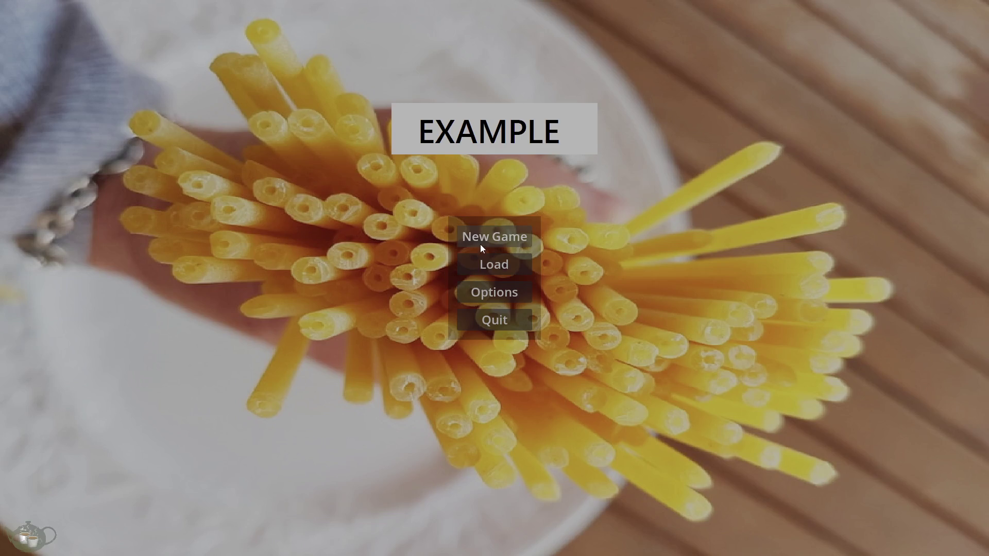
left_click(480, 242)
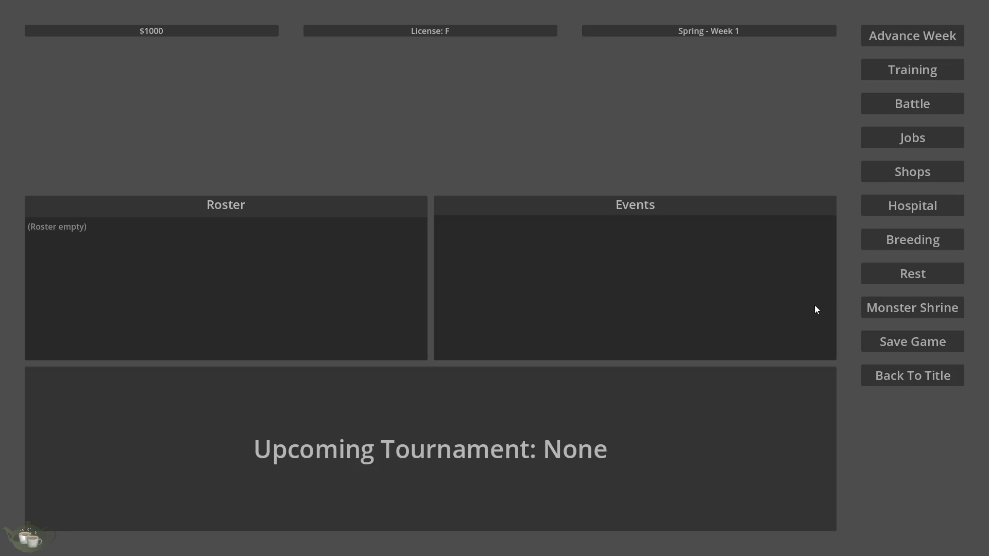
left_click(913, 240)
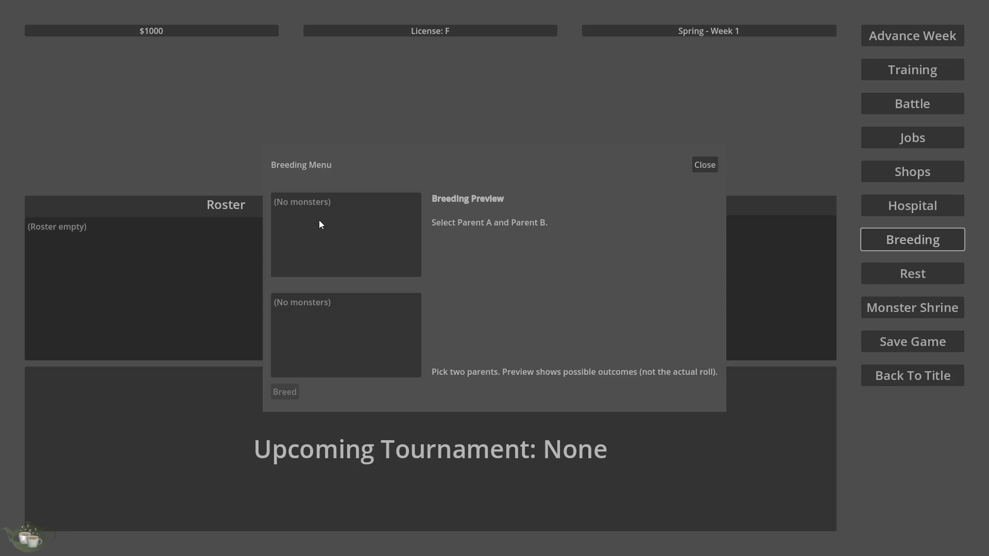
left_click(710, 165)
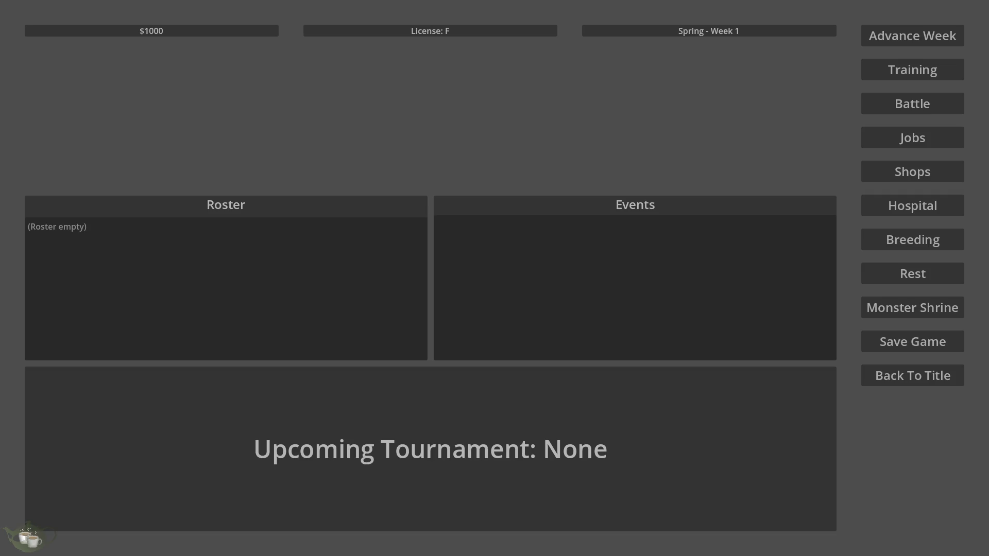
left_click(943, 244)
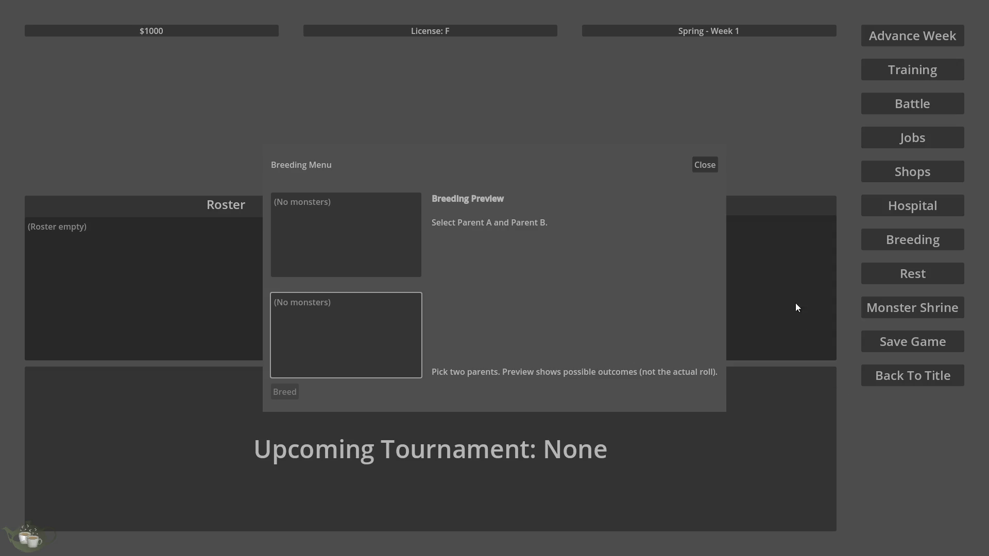
left_click(712, 166)
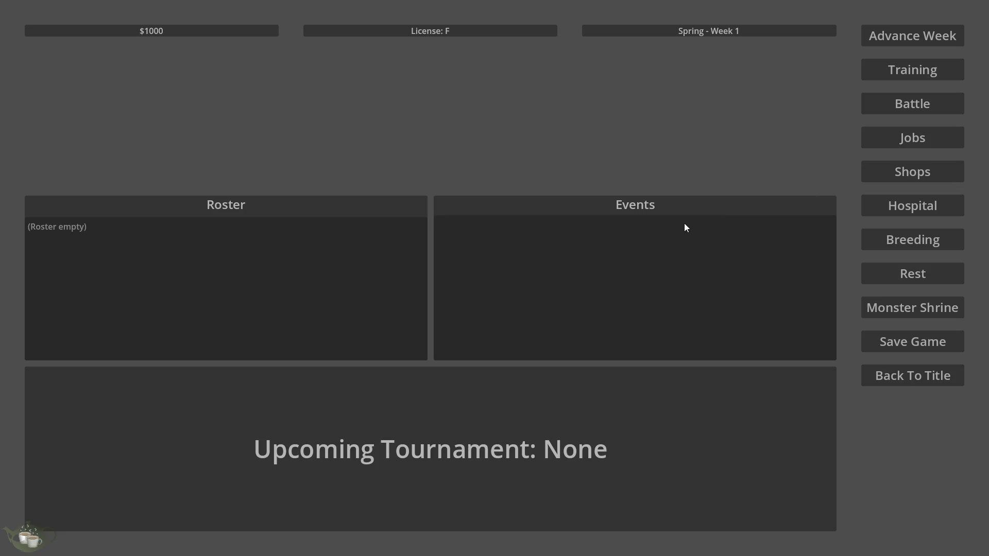
Step: Advance the game to Spring - Week 2 and check the Training, Jobs and Rest menus
left_click(919, 39)
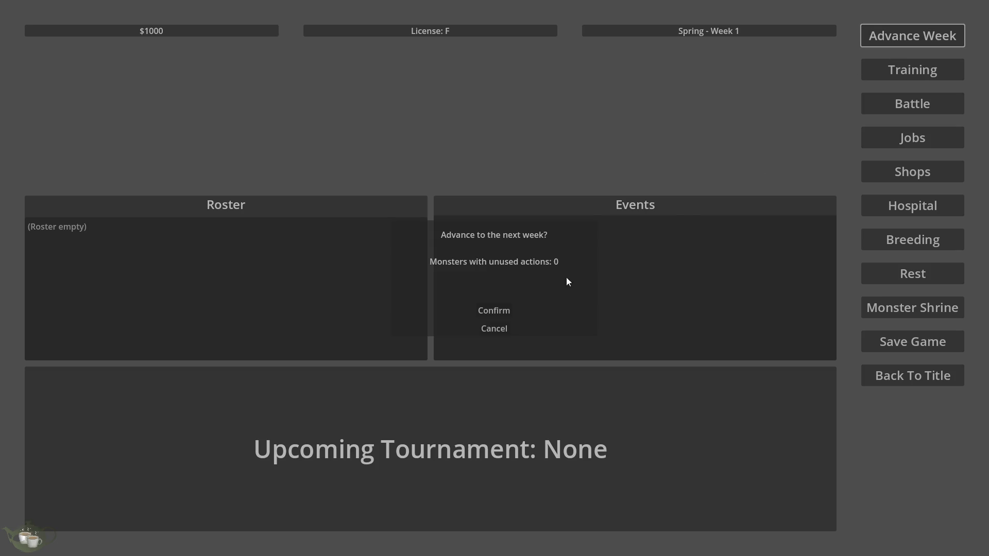
left_click(505, 309)
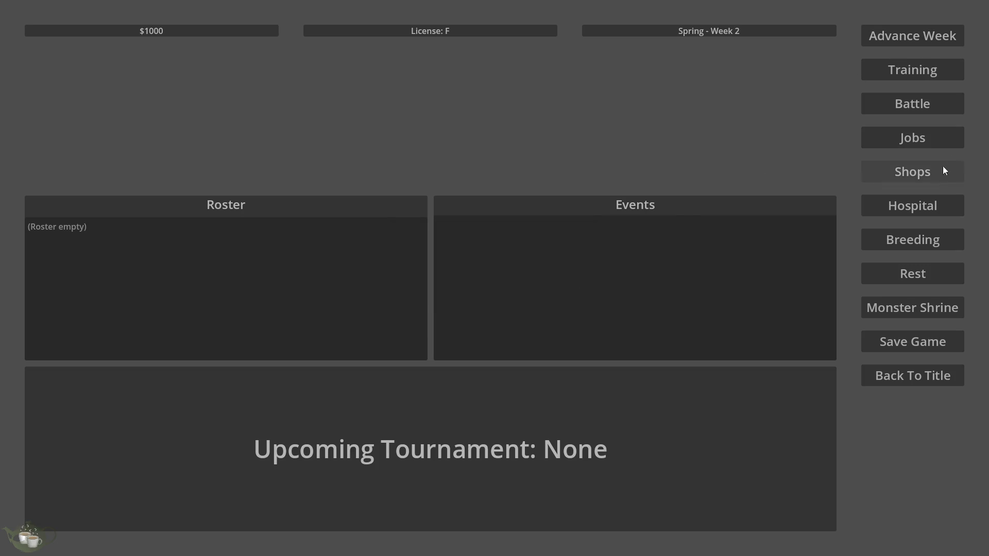
left_click(931, 71)
left_click(709, 159)
left_click(920, 135)
left_click(704, 160)
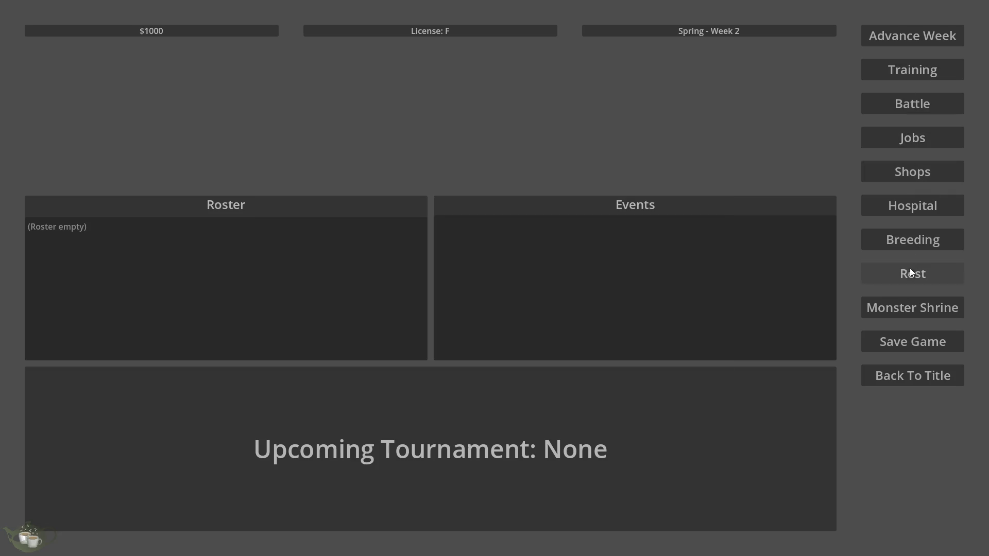
left_click(910, 268)
left_click(710, 152)
Step: Check the Monster Shrine, Hospital, Shops, Battle, Training and Breeding screens
left_click(910, 311)
left_click(702, 157)
left_click(904, 200)
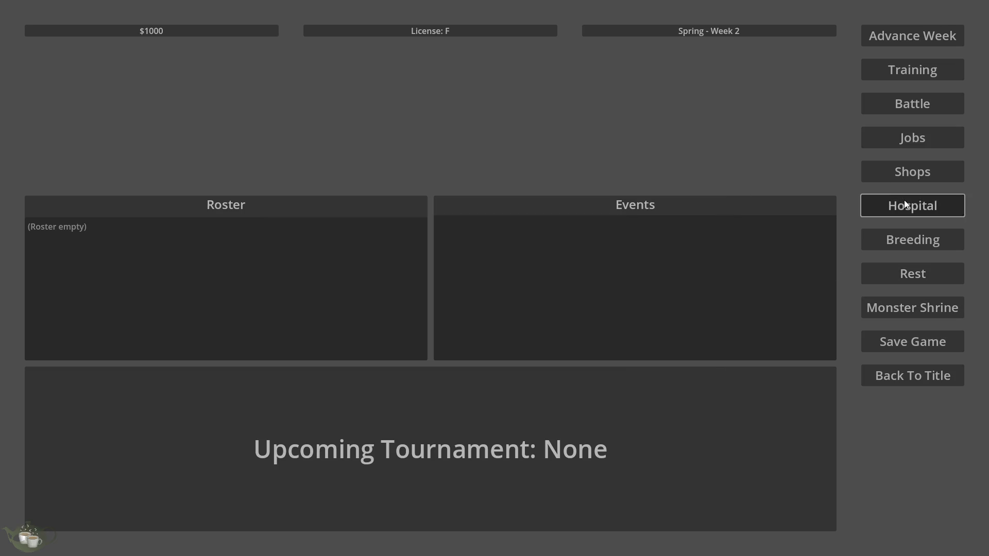
left_click(880, 172)
left_click(904, 109)
left_click(908, 69)
left_click(696, 164)
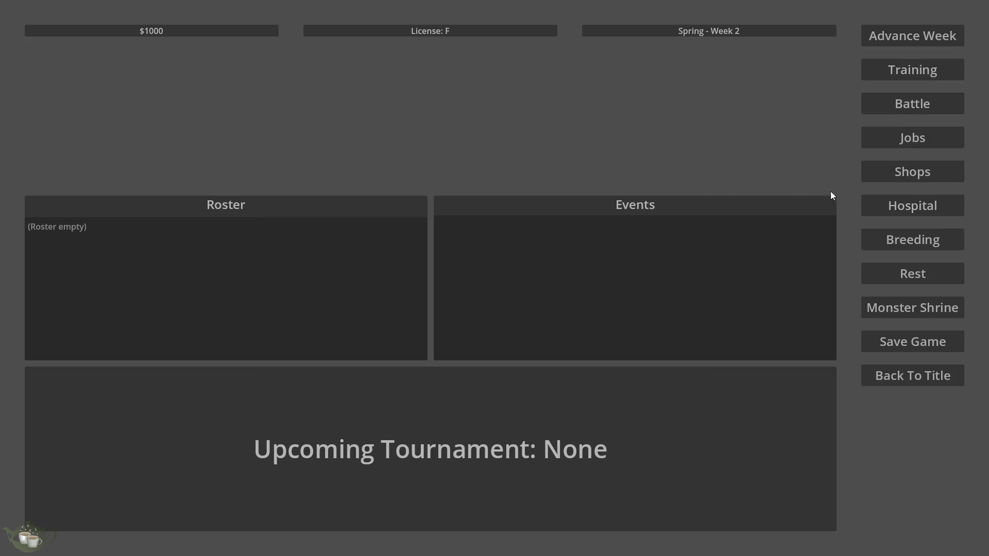
left_click(909, 238)
left_click(717, 162)
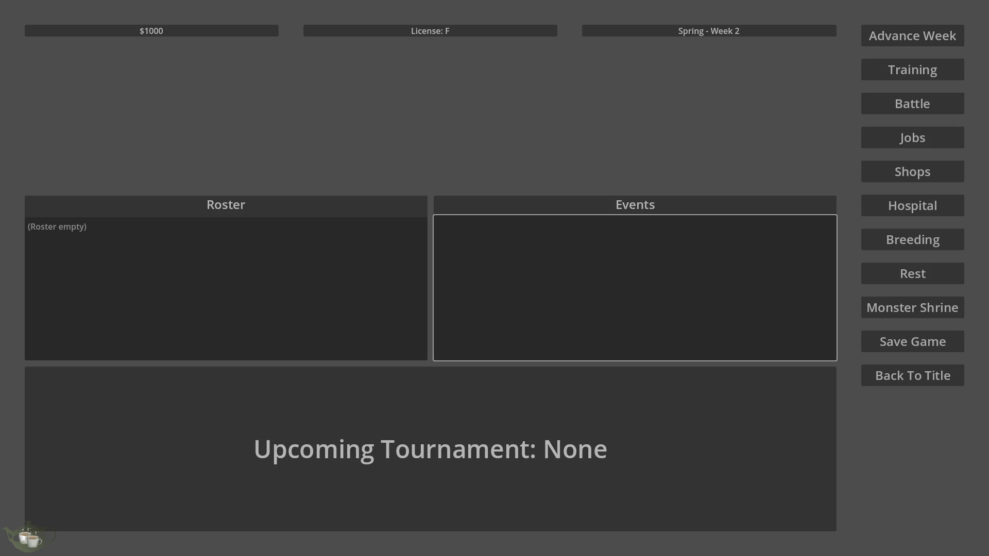
Step: Return the running game to its title screen with Back To Title
left_click(912, 375)
Step: Close the game and remove ParentBRow/ and ParentARow/ from the line 13–14 list paths
left_click(471, 320)
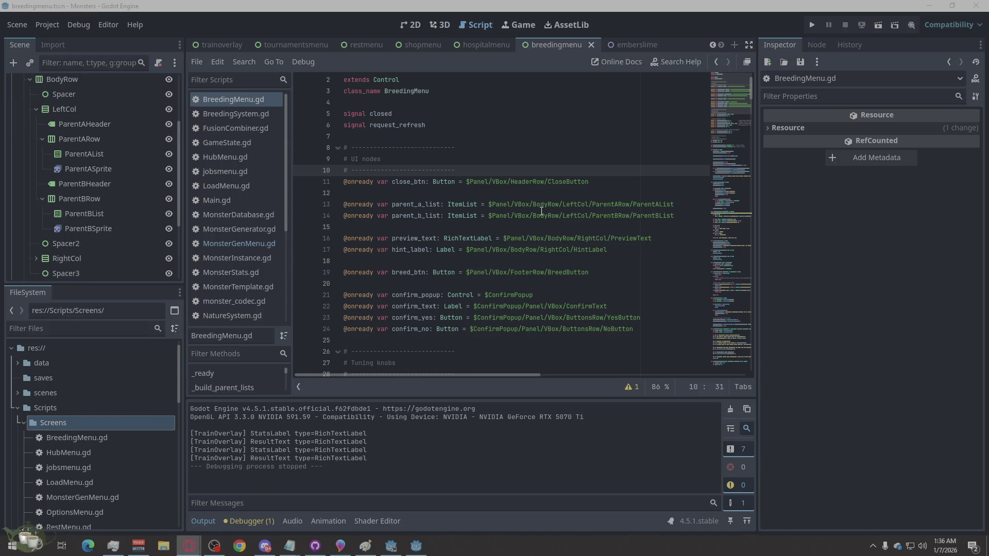
left_click_drag(632, 218, 594, 217)
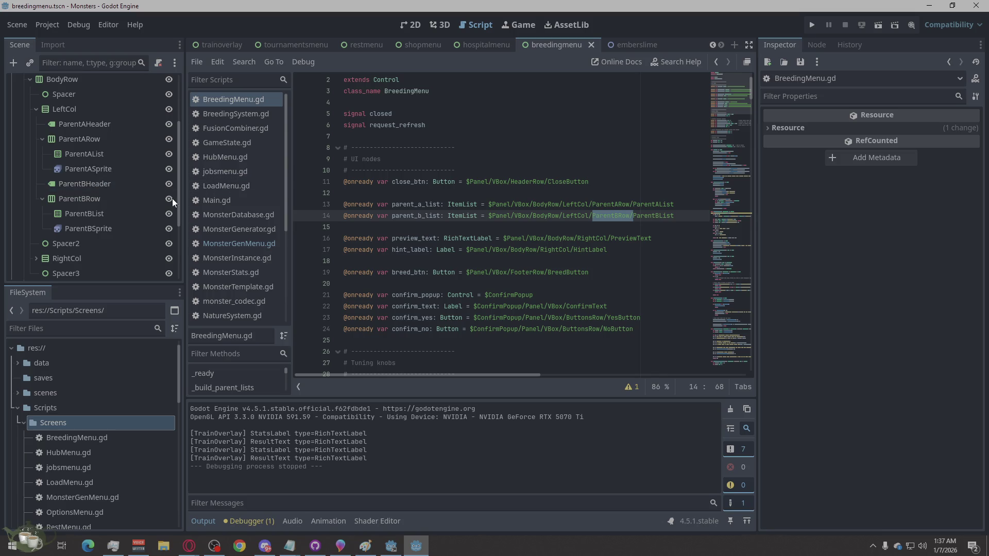
key("BackSpace")
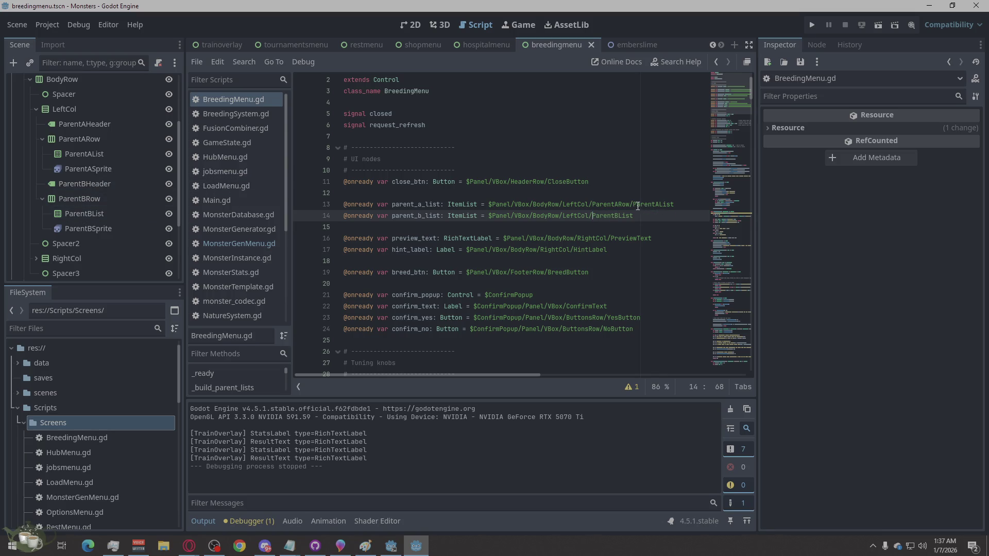
left_click_drag(632, 204, 592, 204)
key("BackSpace")
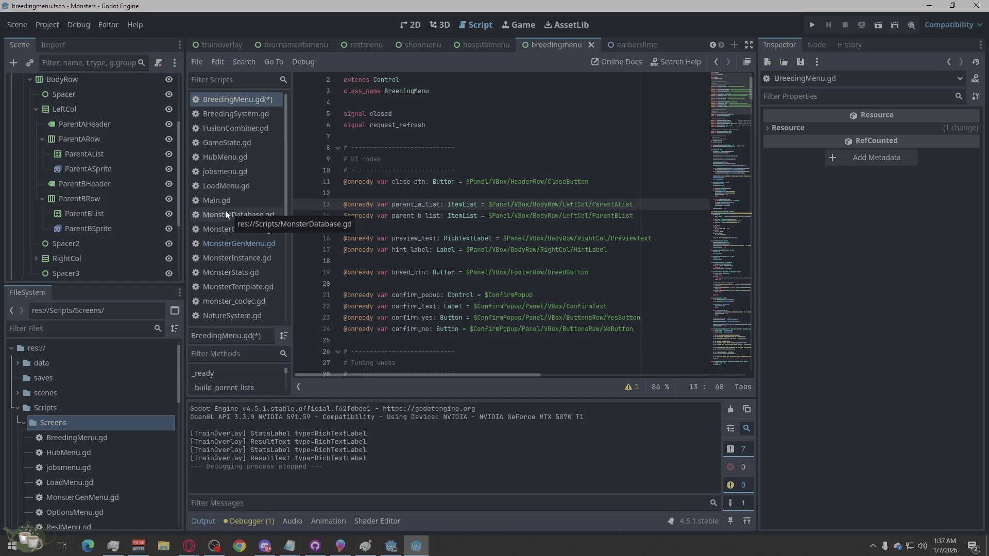
Step: Move ParentBList and ParentBSprite out of ParentBRow to sit directly under LeftCol
left_click(74, 216)
left_click(111, 229)
left_click_drag(66, 212, 68, 192)
left_click_drag(81, 231, 57, 206)
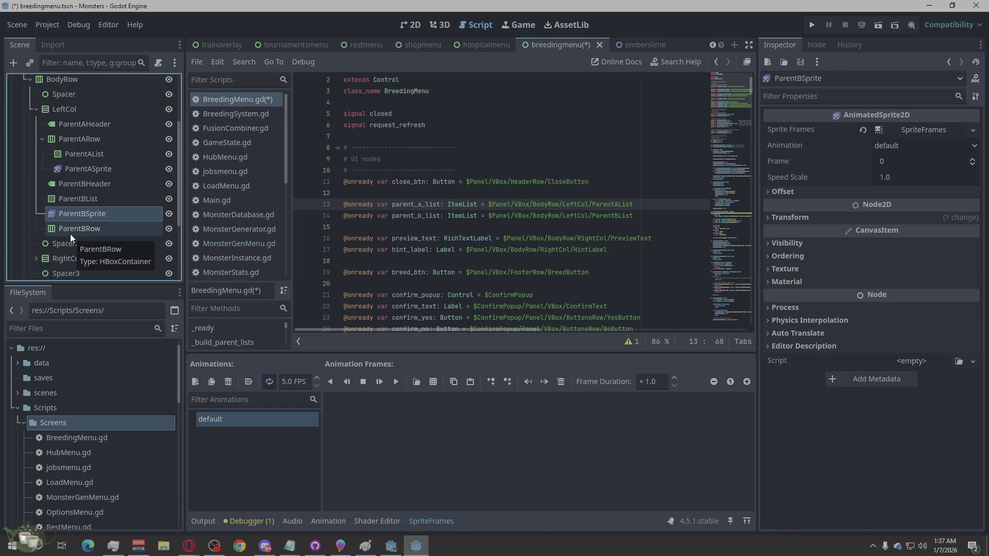
Step: Delete ParentBRow, then delete and restore the ParentBHeader and ParentAHeader nodes
left_click(71, 234)
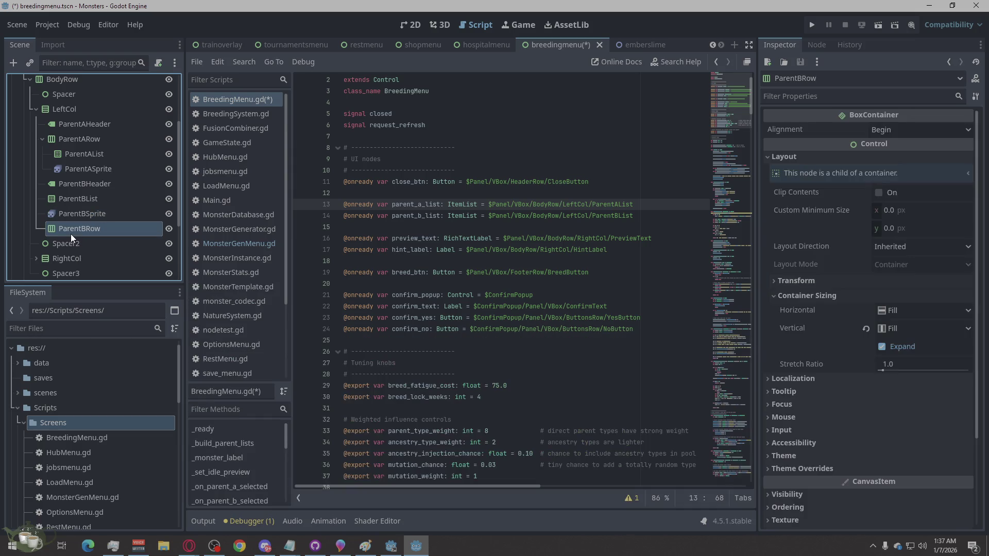
key("Delete")
left_click(469, 287)
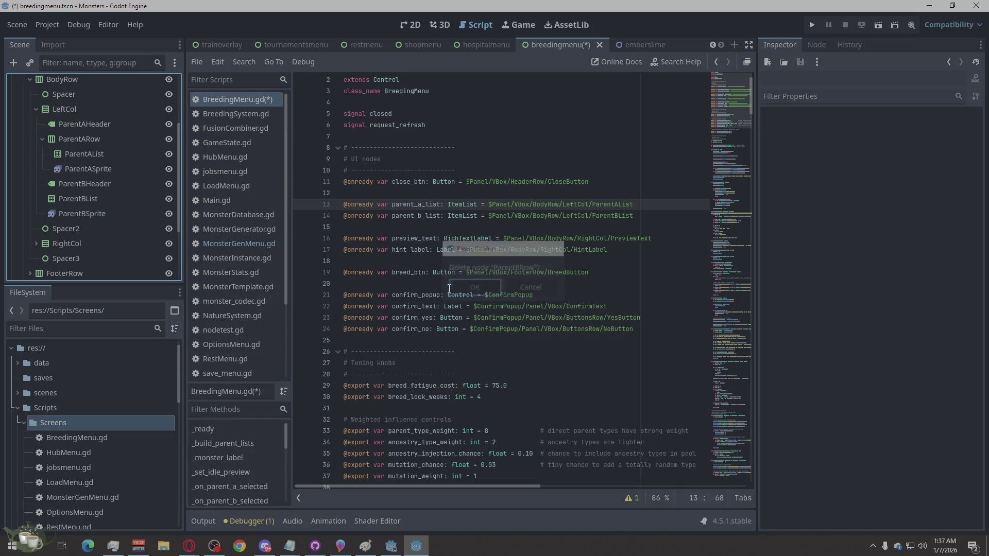
left_click(131, 183)
key("Delete")
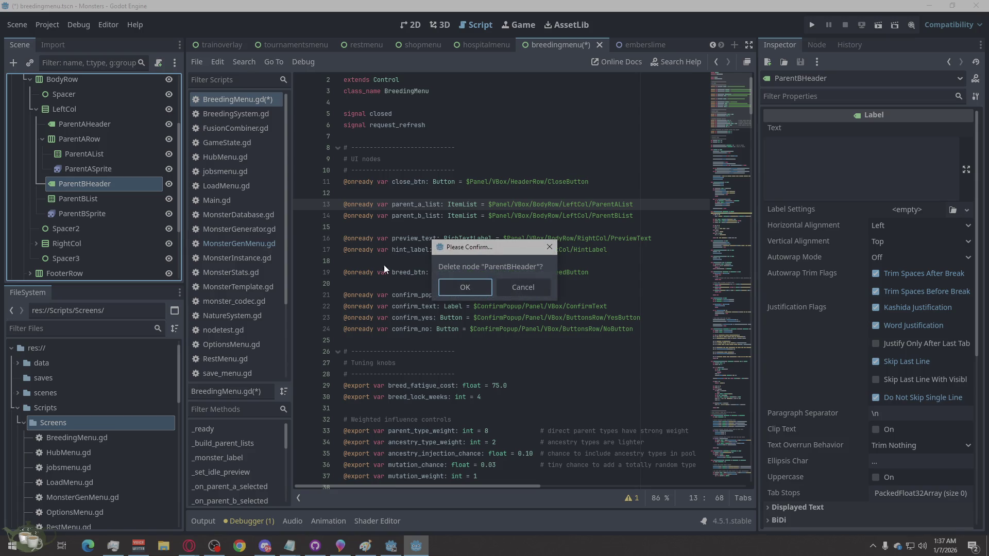
left_click(443, 288)
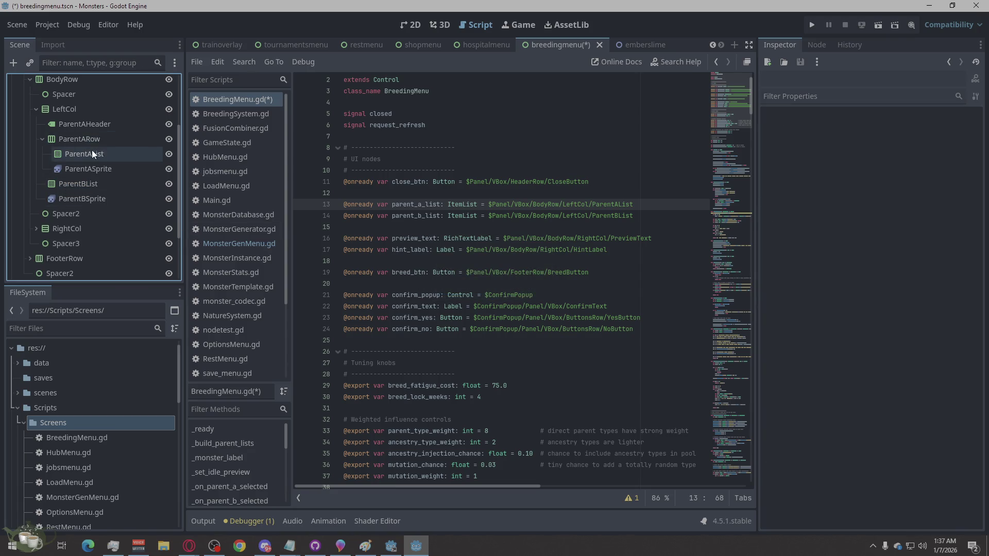
left_click(81, 126)
key("Delete")
left_click(477, 284)
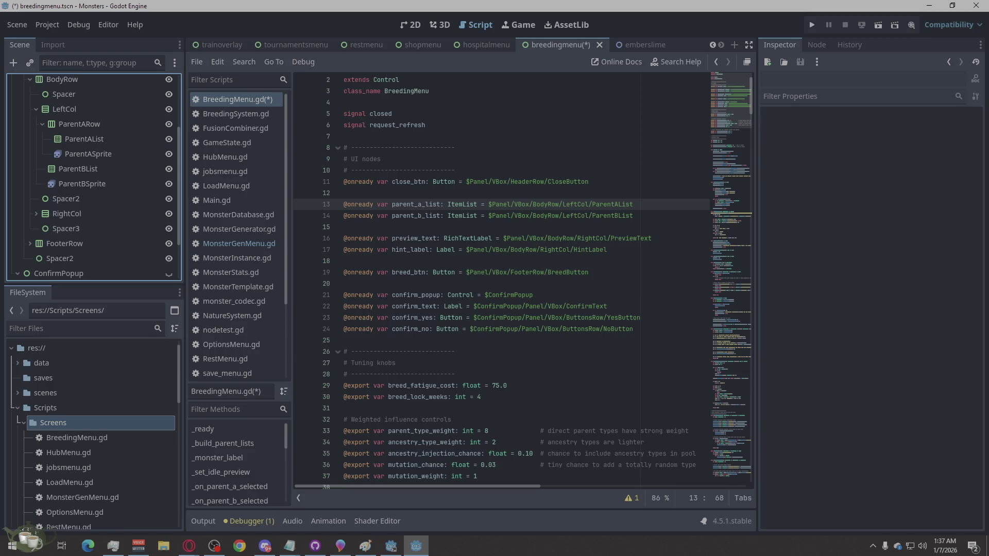
key("ctrl+z")
key("ctrl+z")
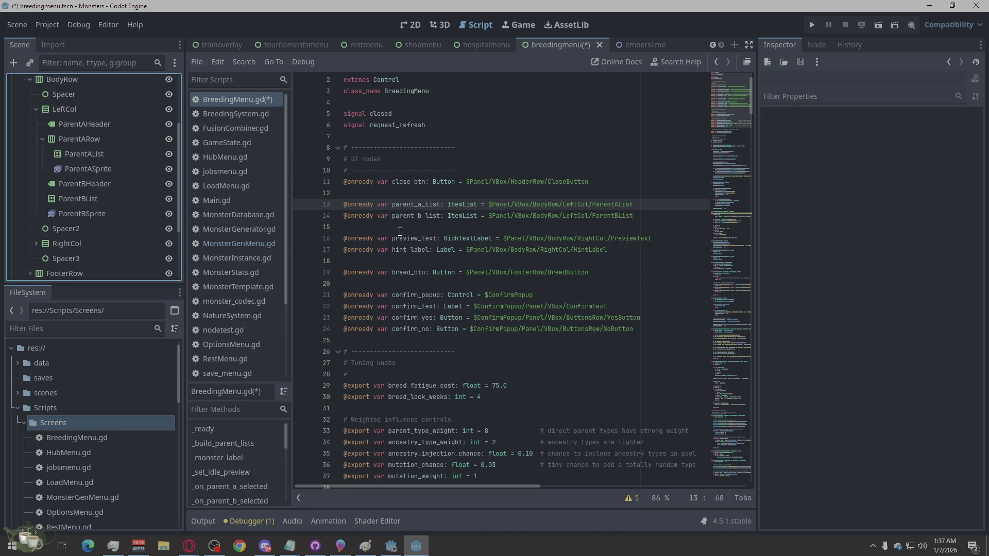
Step: Move ParentAList out of ParentARow into LeftCol and delete ParentARow
mouse_move(70, 153)
left_mouse_down()
mouse_move(72, 133)
mouse_move(74, 162)
mouse_move(59, 147)
left_mouse_up()
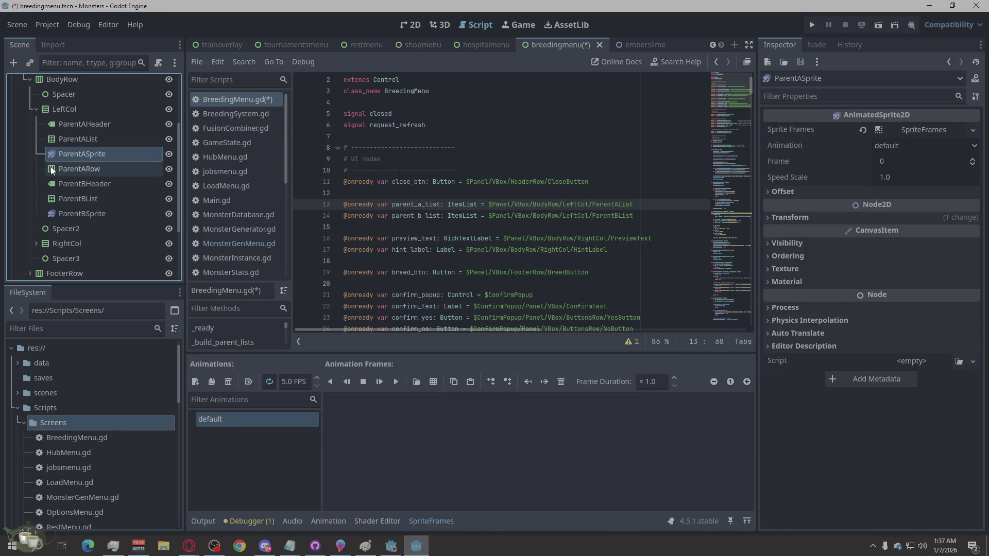
right_click(60, 168)
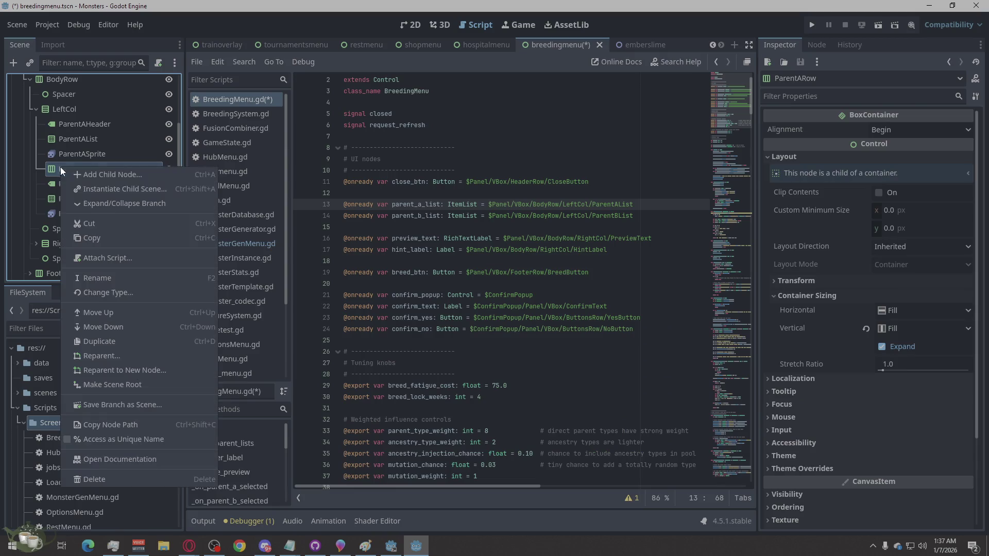
left_click(131, 483)
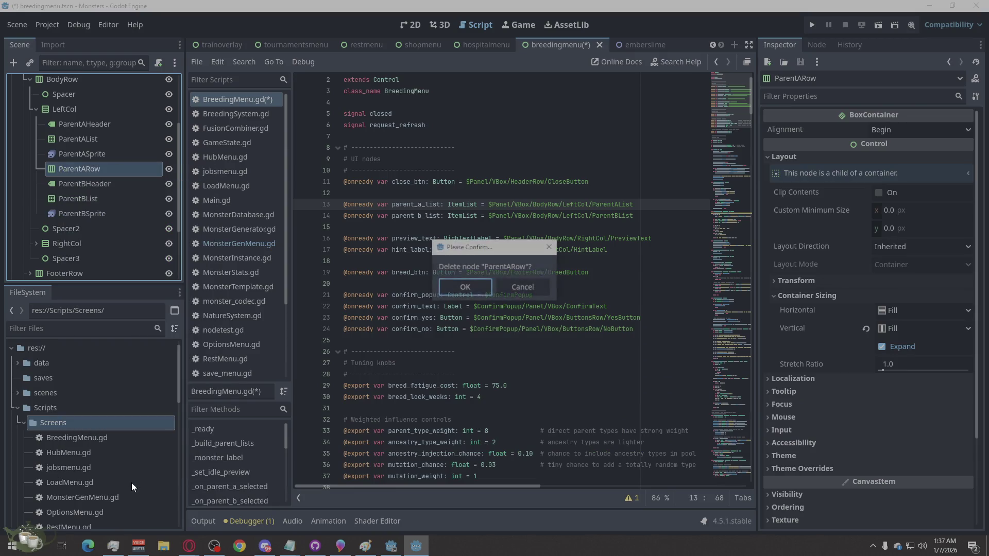
left_click(481, 286)
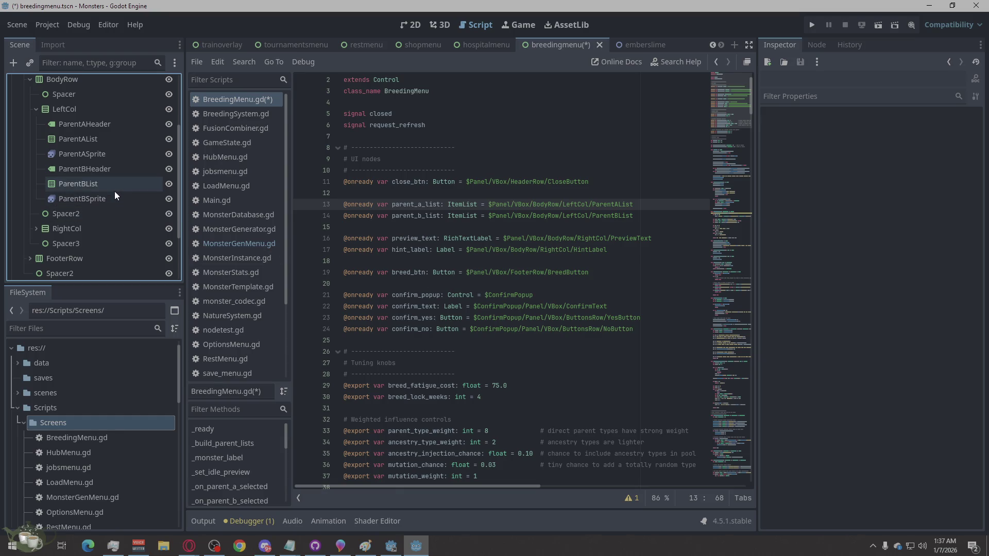
Step: In the 2D view, inspect the parent headers, ParentAList and ParentASprite, then bring up LeftCol's actions
left_click(414, 26)
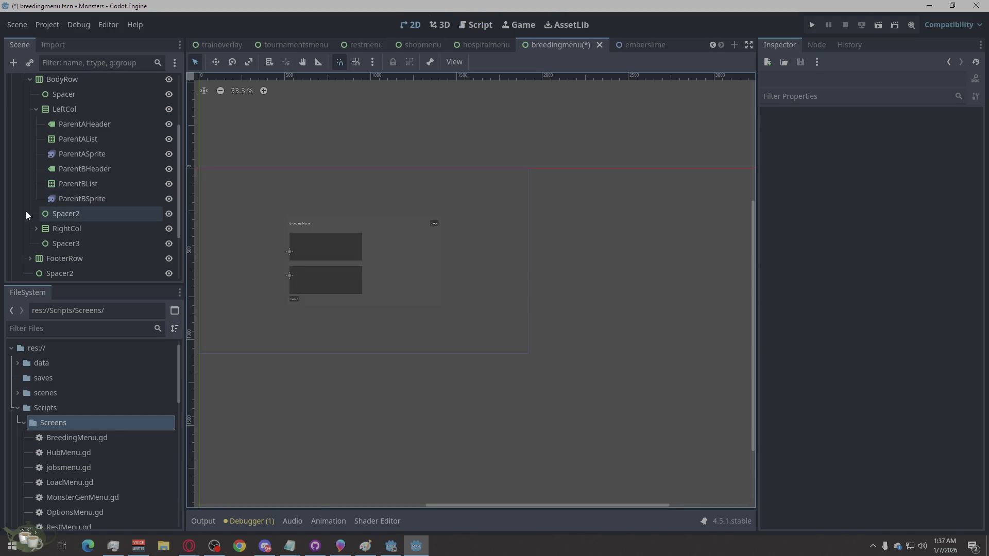
scroll(306, 298, "up", 10)
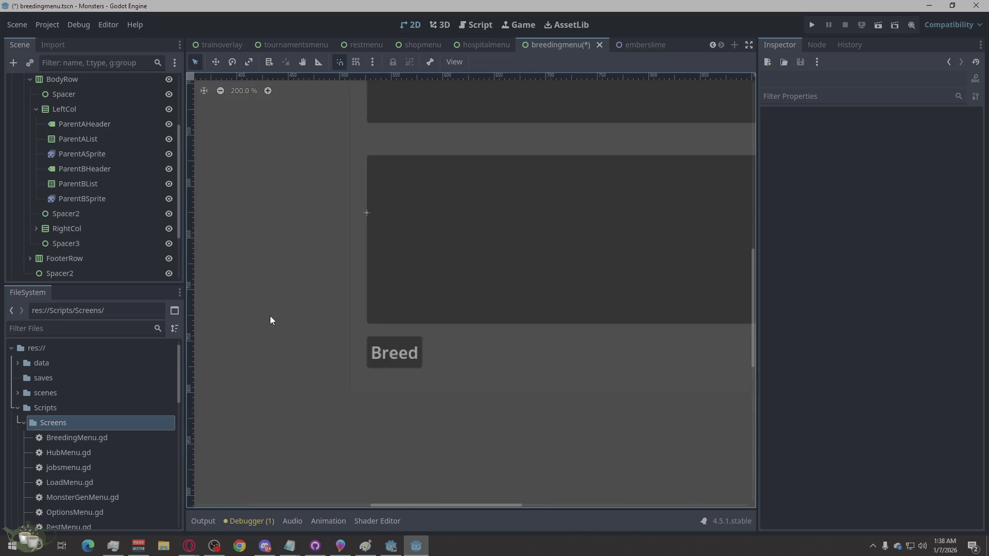
scroll(313, 311, "down", 4)
left_click(98, 174)
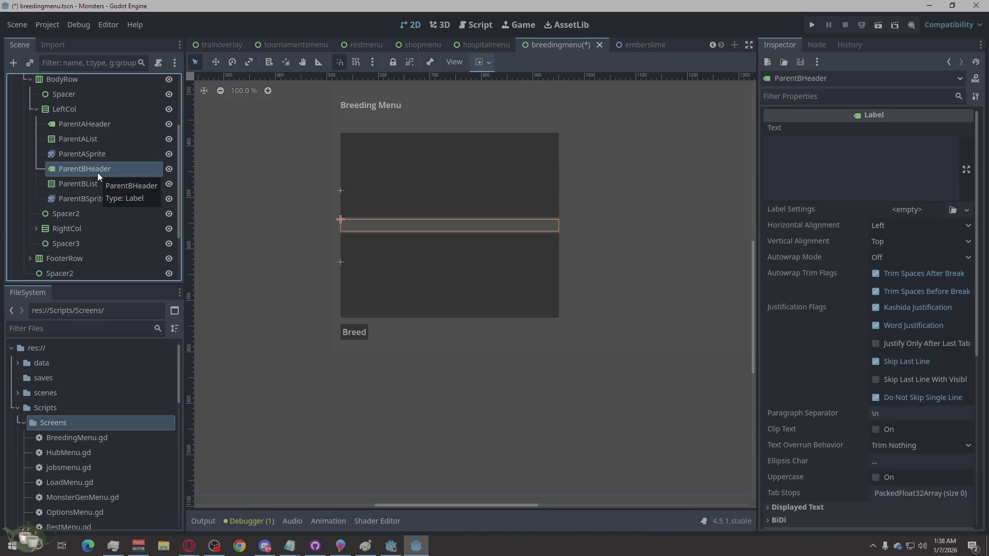
left_click(90, 124)
left_click(90, 139)
left_click(88, 154)
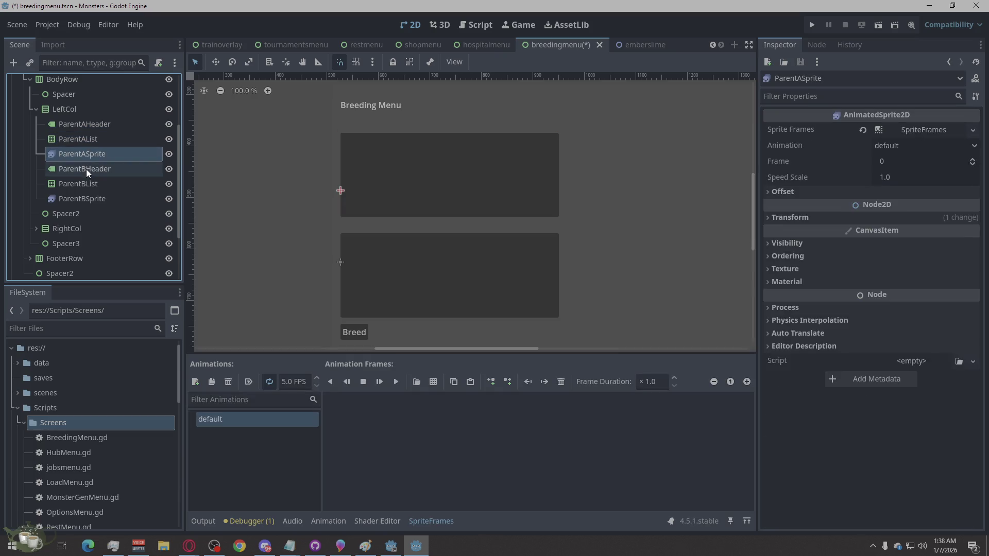
left_click(81, 136)
left_click(81, 133)
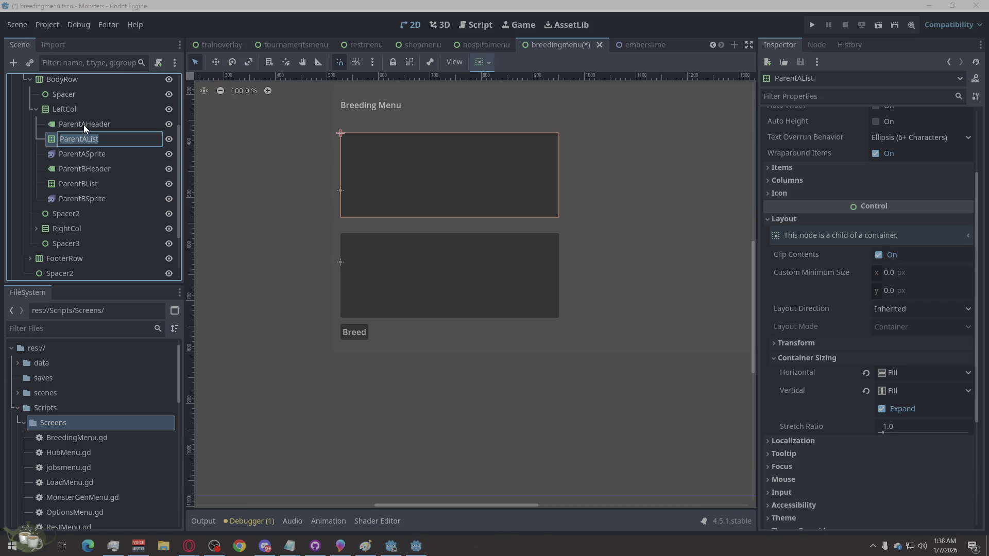
left_click(127, 123)
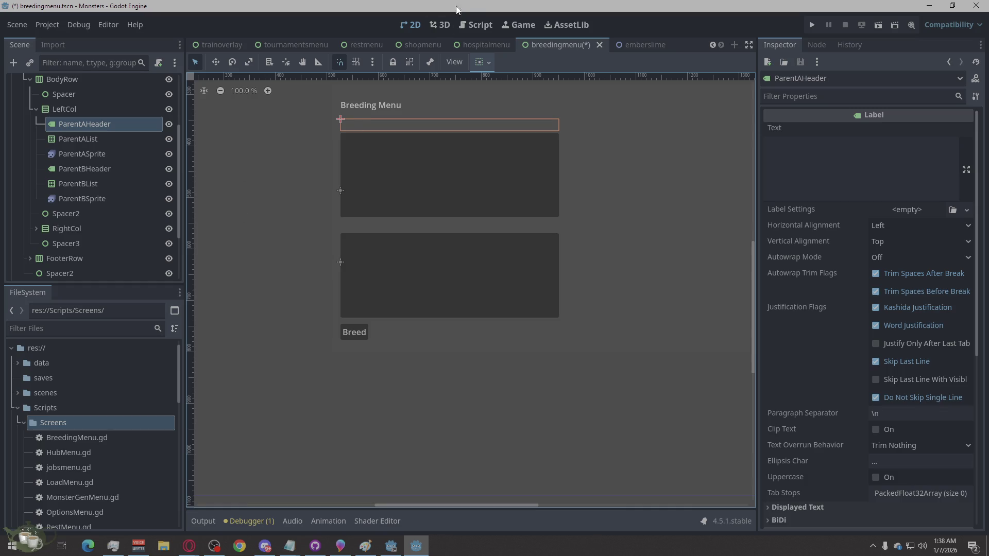
left_click(58, 109)
right_click(58, 109)
Step: Add an HBoxContainer under LeftCol, duplicate it, and place one below each parent header
left_click(101, 118)
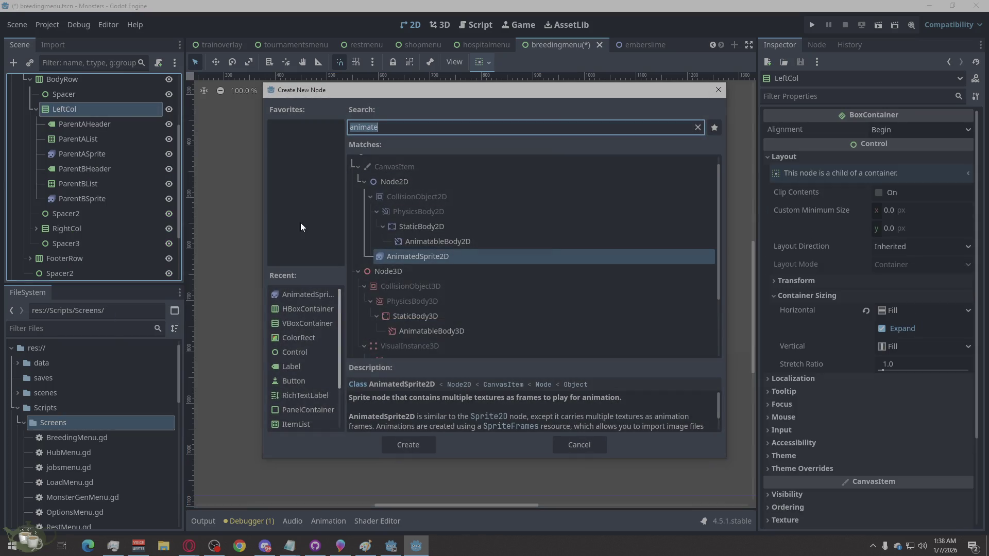
type("hbox")
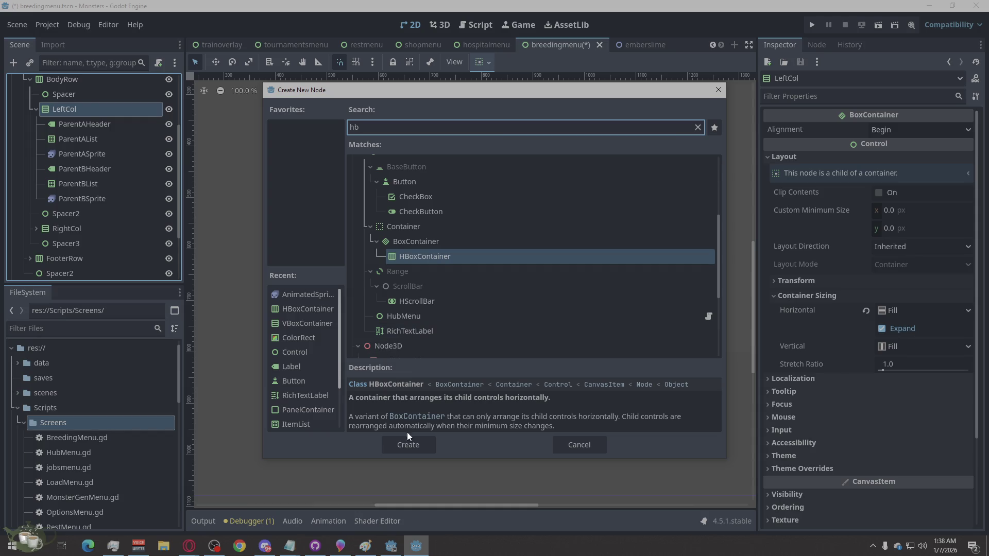
left_click(408, 444)
key("ctrl+d")
left_click_drag(89, 212, 88, 134)
mouse_move(85, 230)
left_mouse_down()
mouse_move(112, 230)
mouse_move(93, 203)
mouse_move(114, 161)
mouse_move(116, 192)
mouse_move(86, 198)
mouse_move(79, 228)
mouse_move(82, 200)
mouse_move(90, 235)
left_mouse_up()
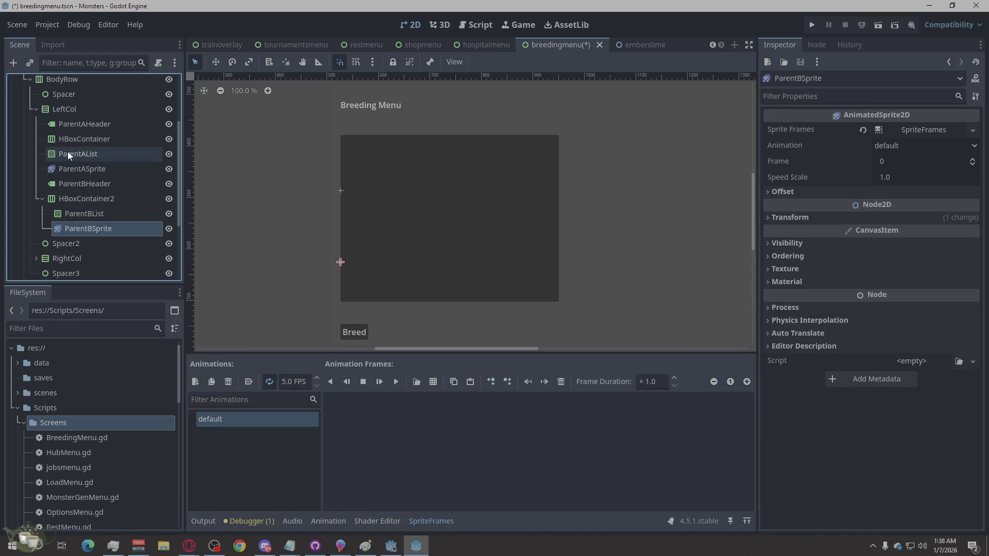
Step: Move ParentAList and ParentASprite into the first HBoxContainer
left_click(87, 157)
left_click_drag(73, 156, 81, 141)
left_click_drag(79, 166, 88, 147)
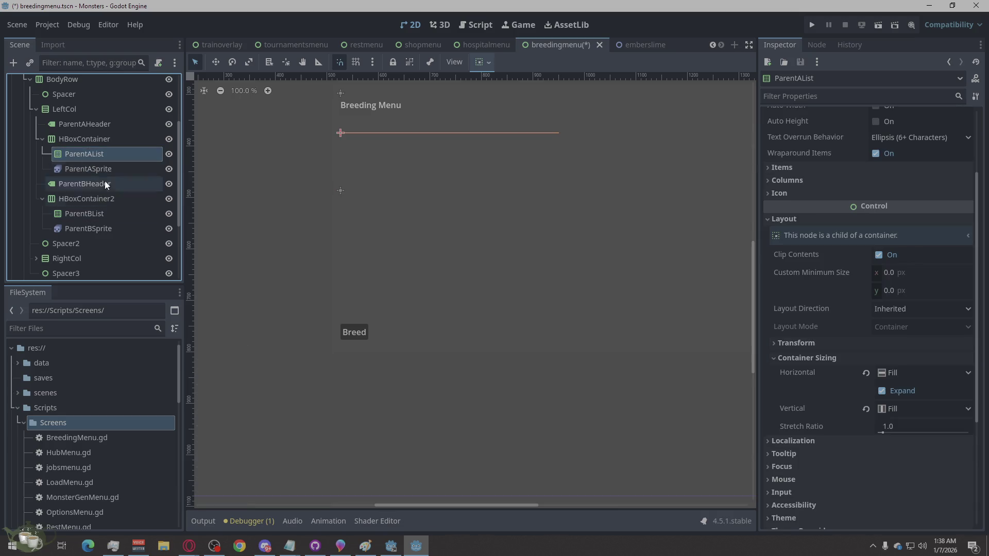
Step: Rename HBoxContainer to ParentARow and HBoxContainer2 to ParentBRow, then switch to Opera
left_click(99, 138)
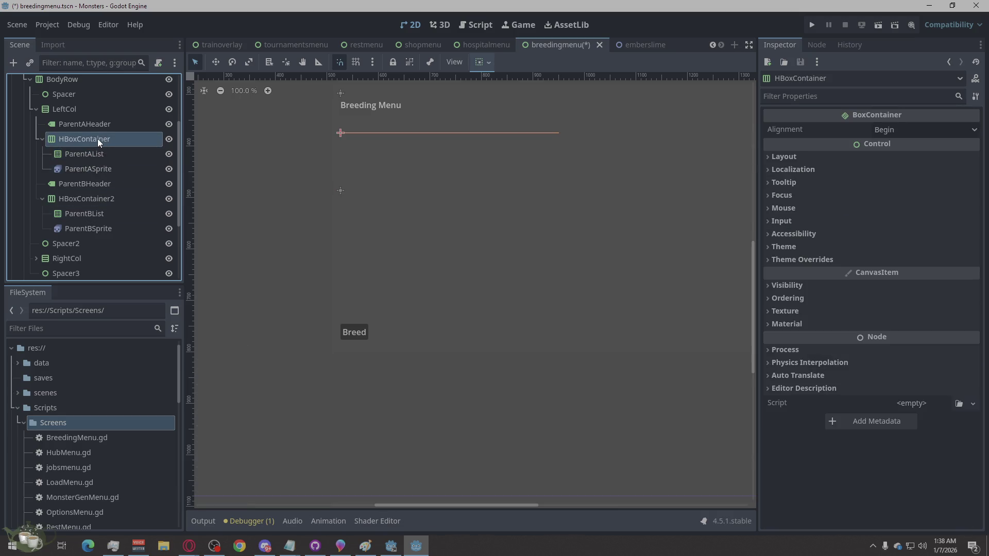
left_click(97, 138)
type("P")
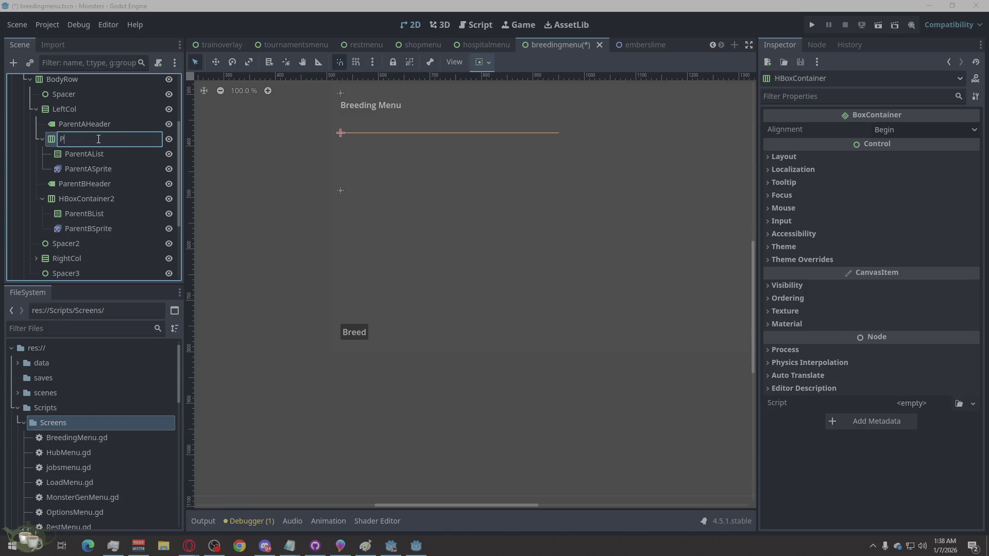
type("arentARO")
type("ow")
double_click(79, 199)
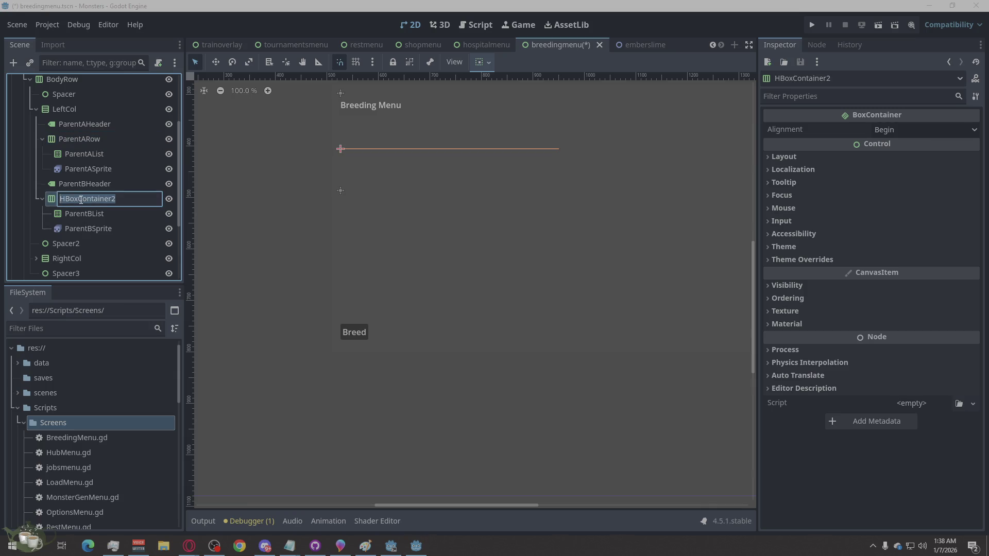
type("ParentBRow")
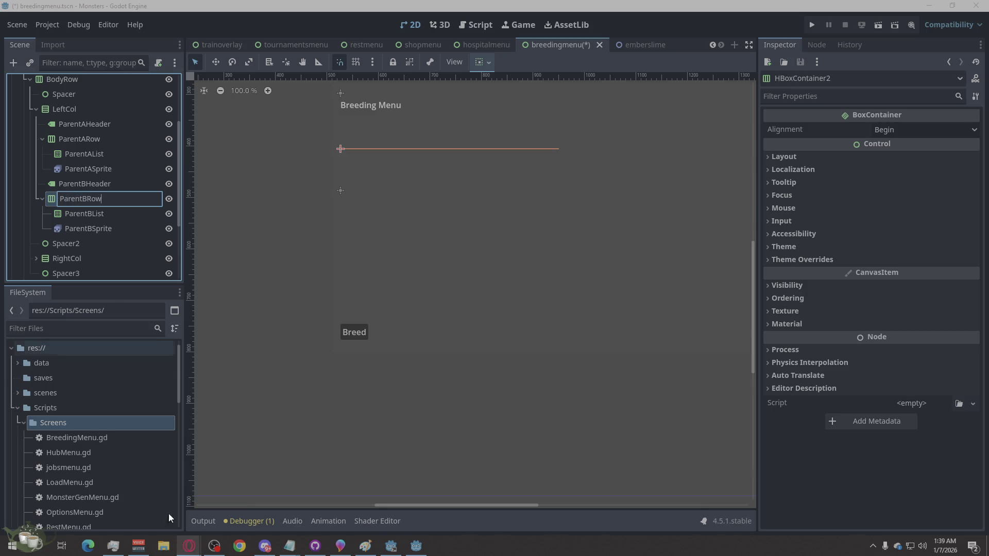
left_click(723, 298)
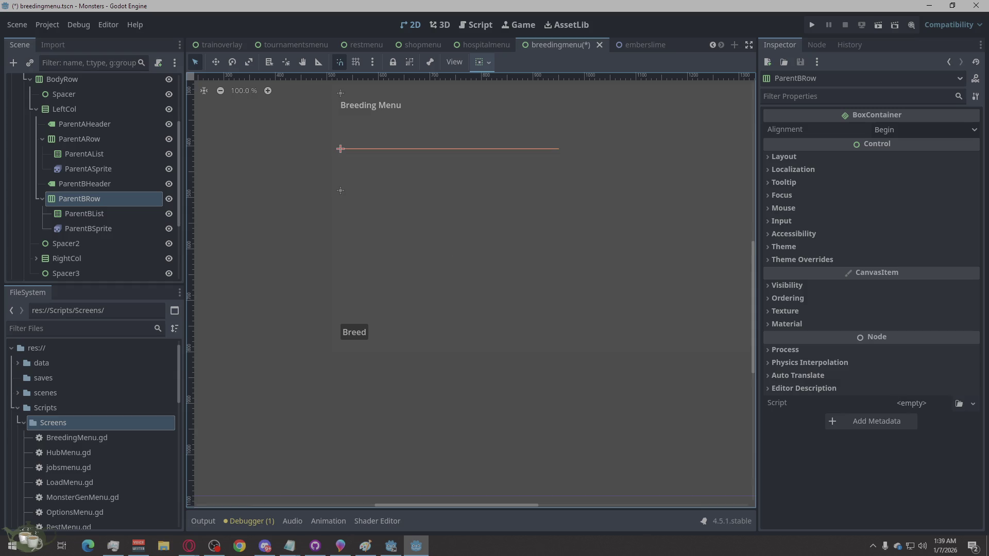
left_click(189, 546)
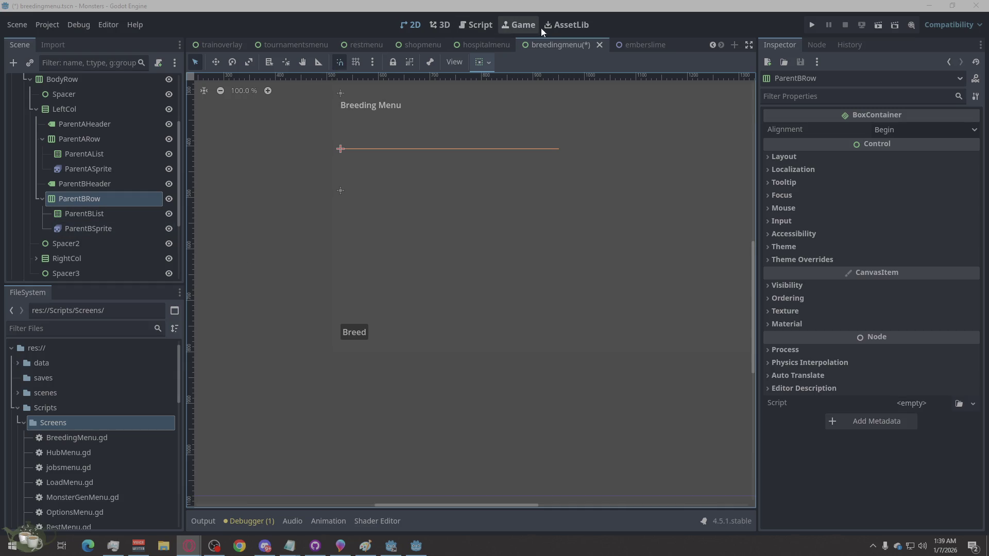
Step: Replace the whole BreedingMenu.gd script with the copied code
left_click(479, 24)
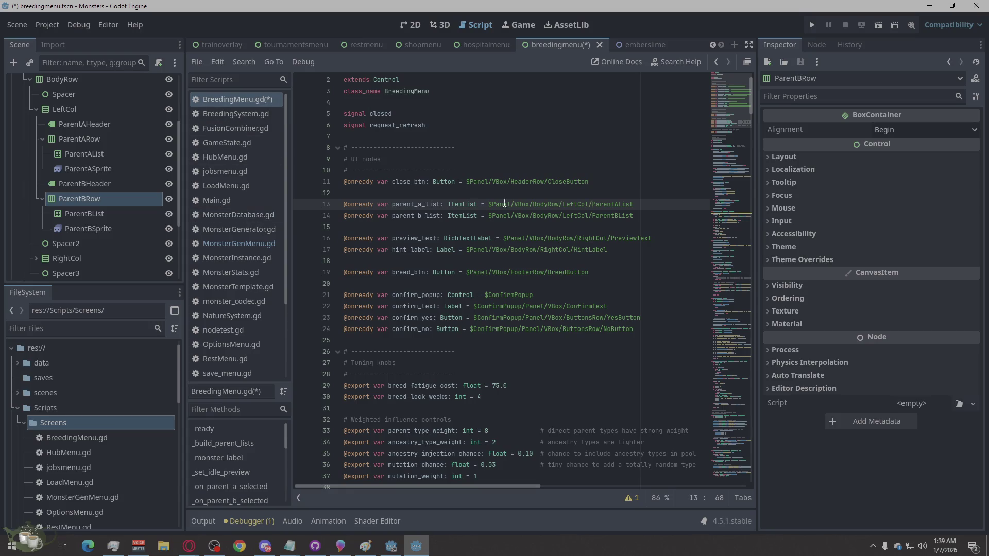
right_click(524, 209)
left_click(563, 322)
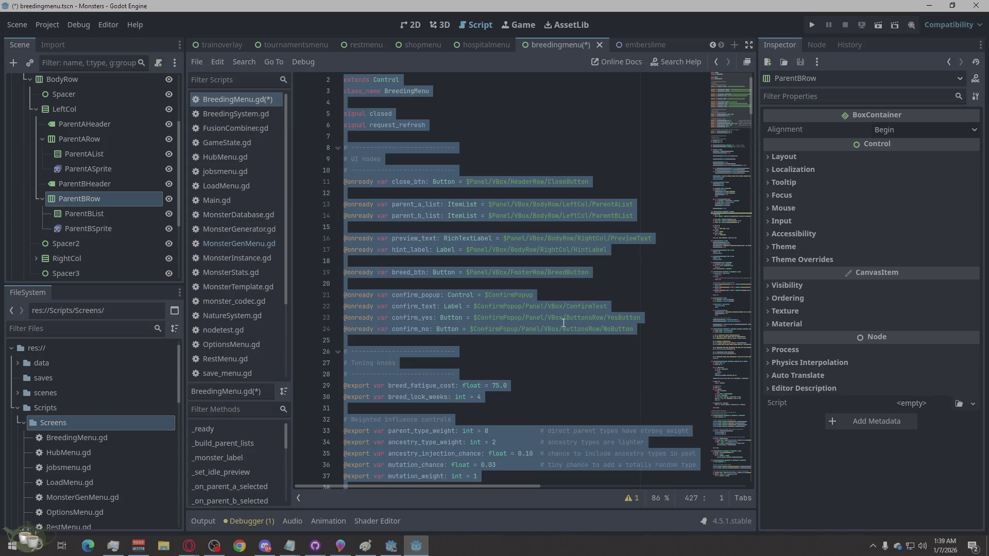
key("ctrl+v")
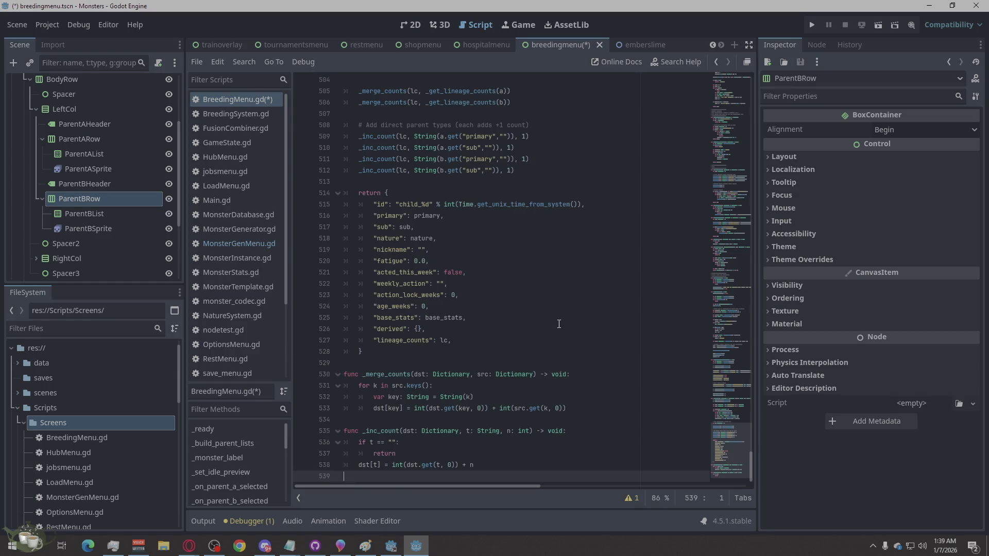
Step: Scroll to the top of the script and place the cursor after LeftCol/ in the parent A path
scroll(559, 323, "up", 20)
scroll(553, 334, "up", 20)
scroll(554, 334, "up", 20)
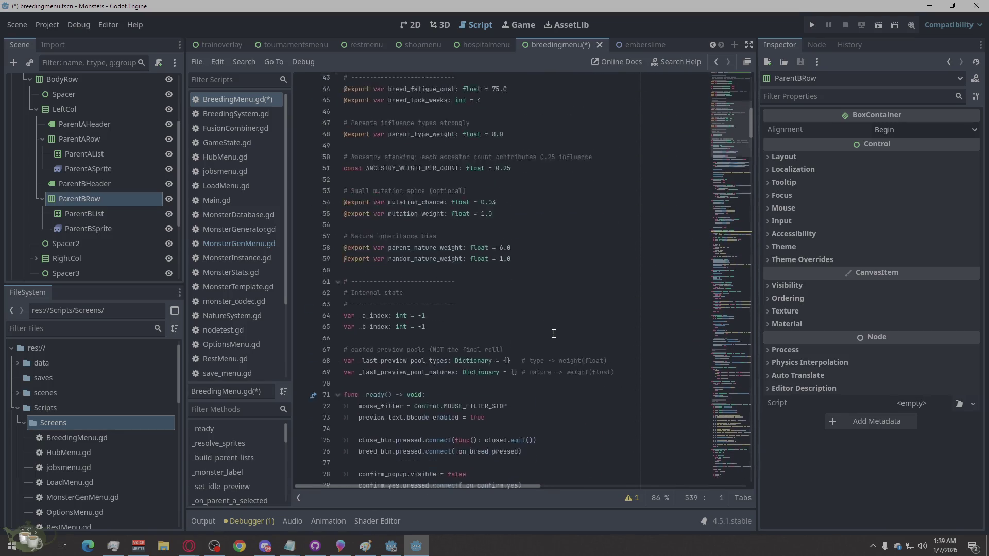
scroll(553, 334, "up", 15)
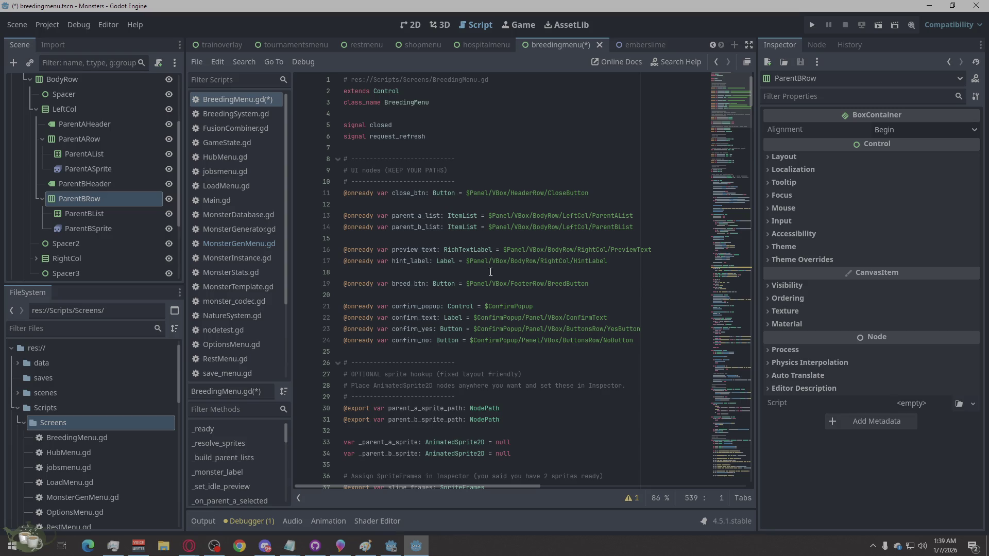
left_click(592, 216)
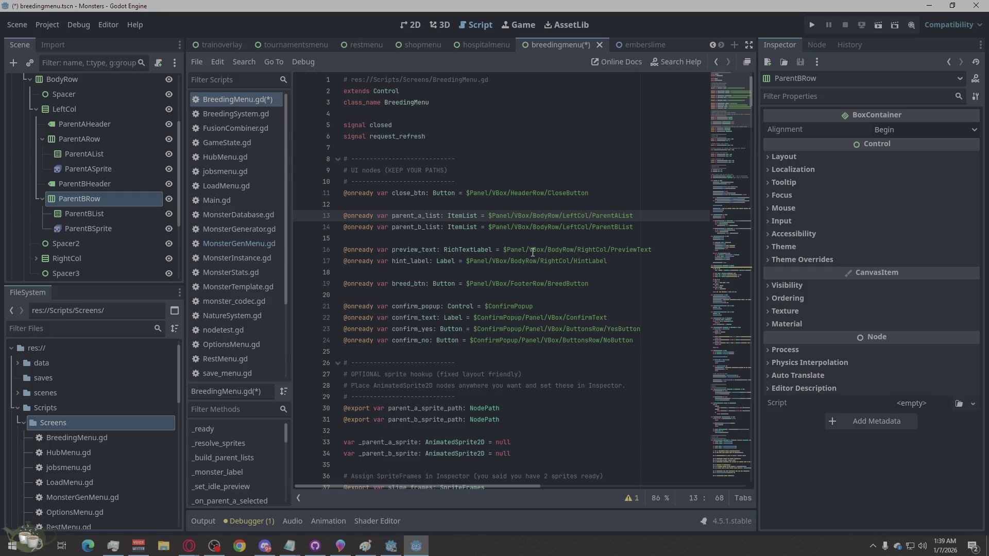
Step: Insert ParentARow/ after LeftCol/ in the parent_a_list path
type("Parent")
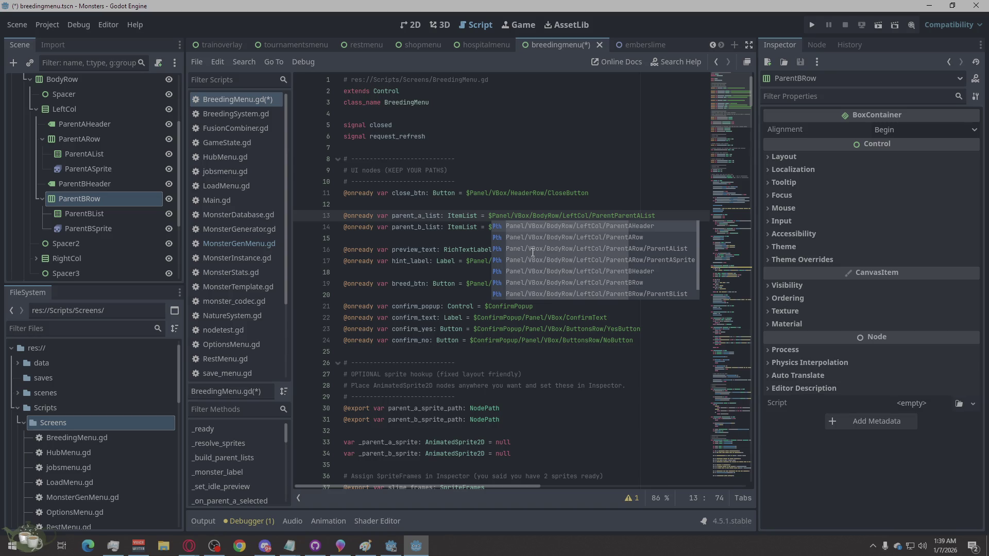
type("BRow/")
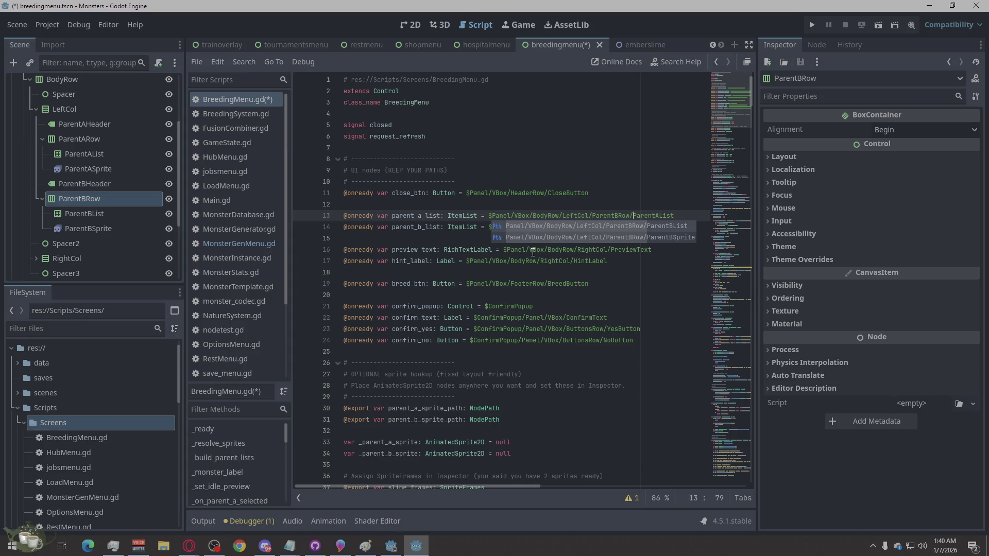
left_click(618, 215)
key("BackSpace")
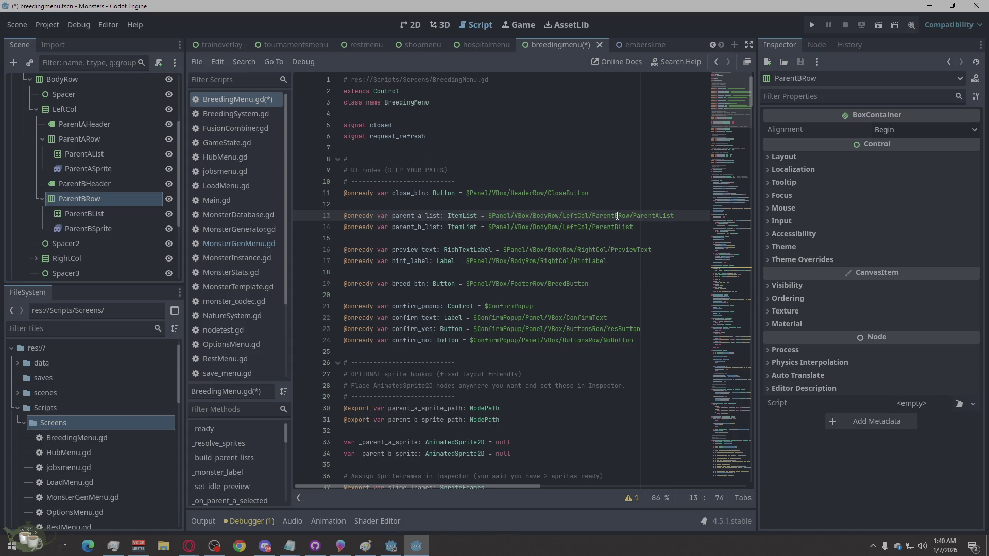
type("A")
left_click(630, 215)
Step: Insert ParentBRow/ after LeftCol/ in the parent_b_list path
left_click_drag(632, 215, 595, 216)
key("ctrl+c")
left_click(592, 227)
key("ctrl+v")
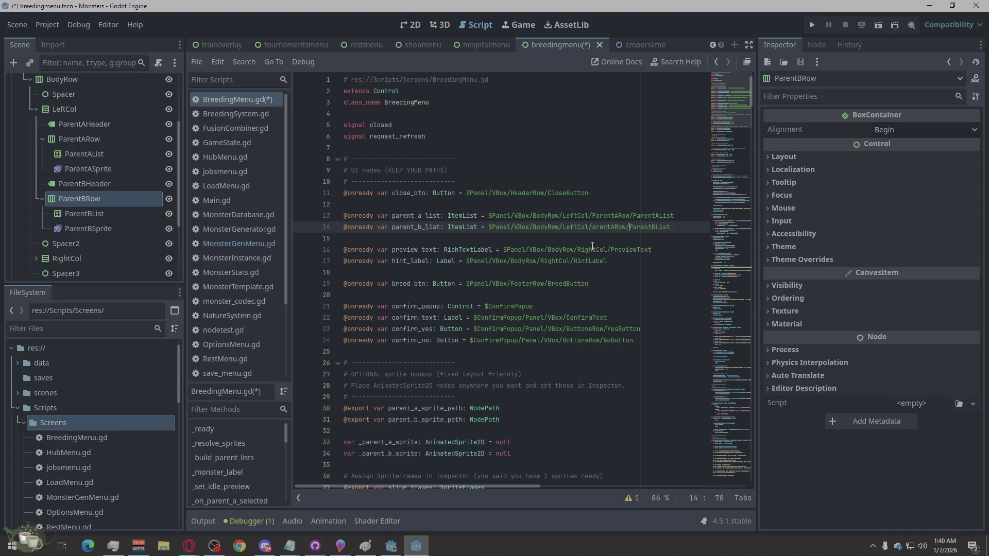
left_click(593, 229)
type("P")
left_click(616, 227)
key("BackSpace")
type("B")
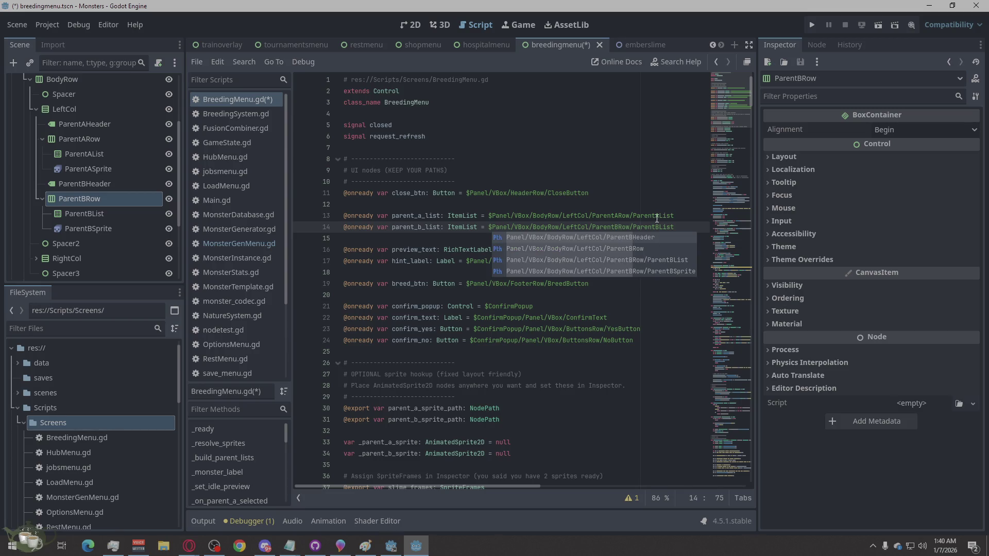
Step: Save the edited BreedingMenu.gd script
left_click(658, 213)
left_click(658, 195)
key("ctrl+s")
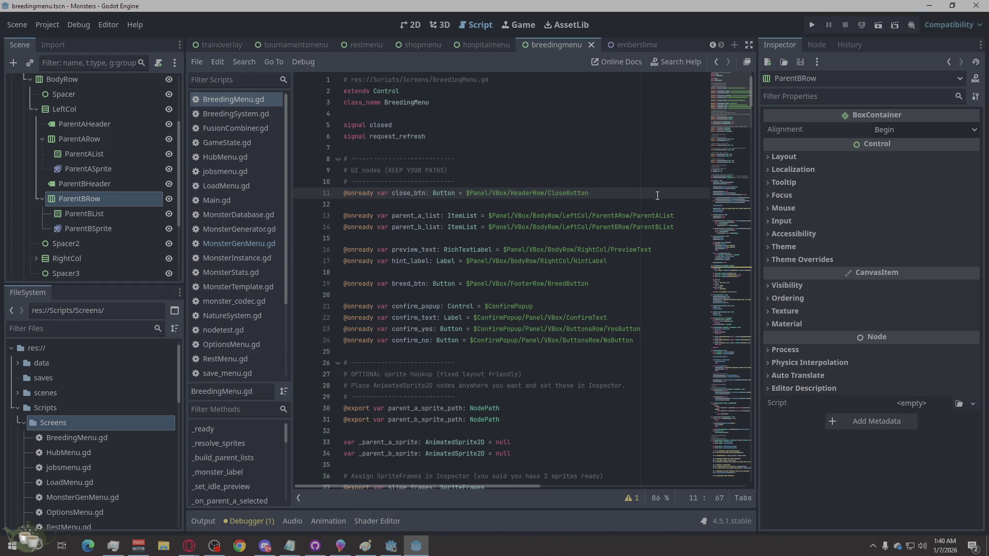
left_click(555, 249)
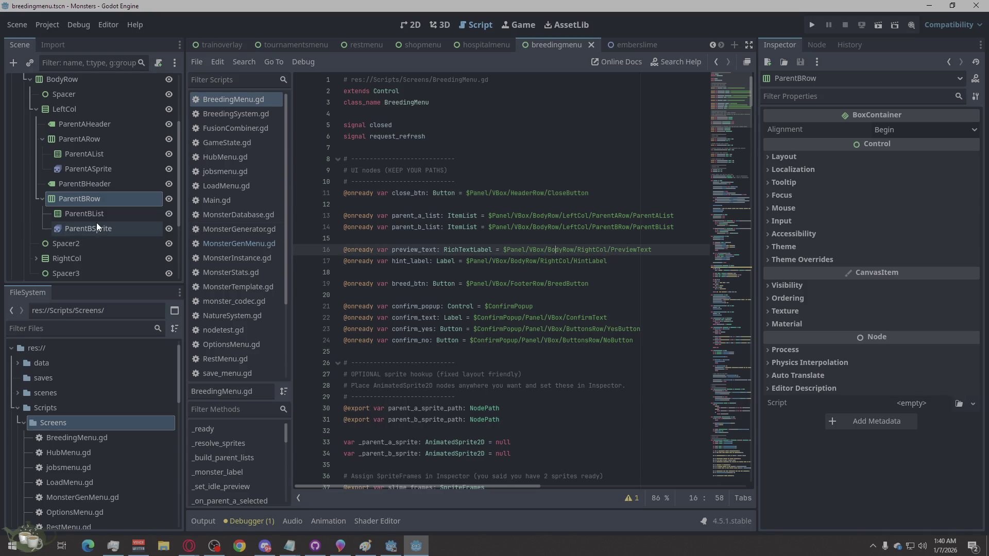
Step: Check the FooterRow and RightCol children in the Scene dock, then return to the 2D canvas
scroll(97, 223, "down", 3)
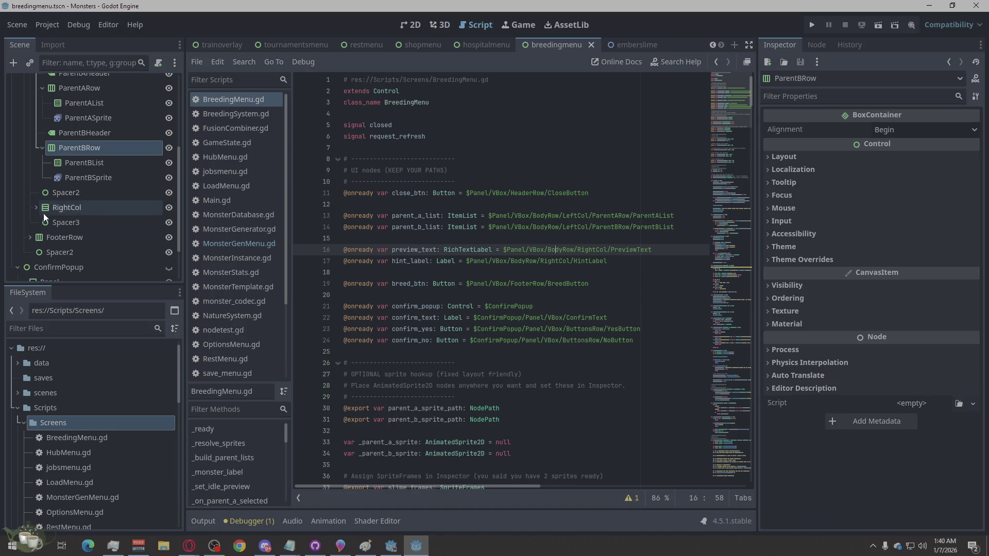
left_click(32, 234)
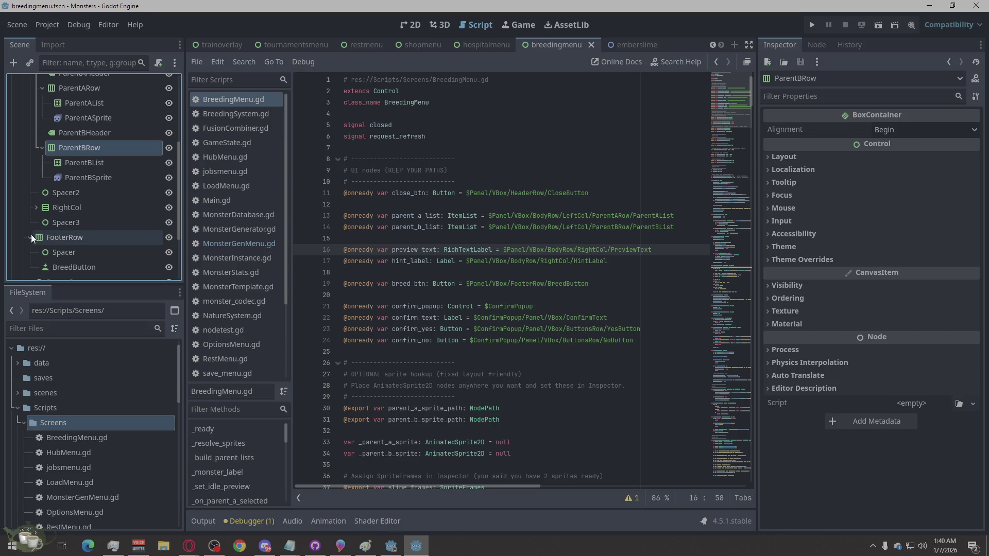
scroll(92, 208, "down", 3)
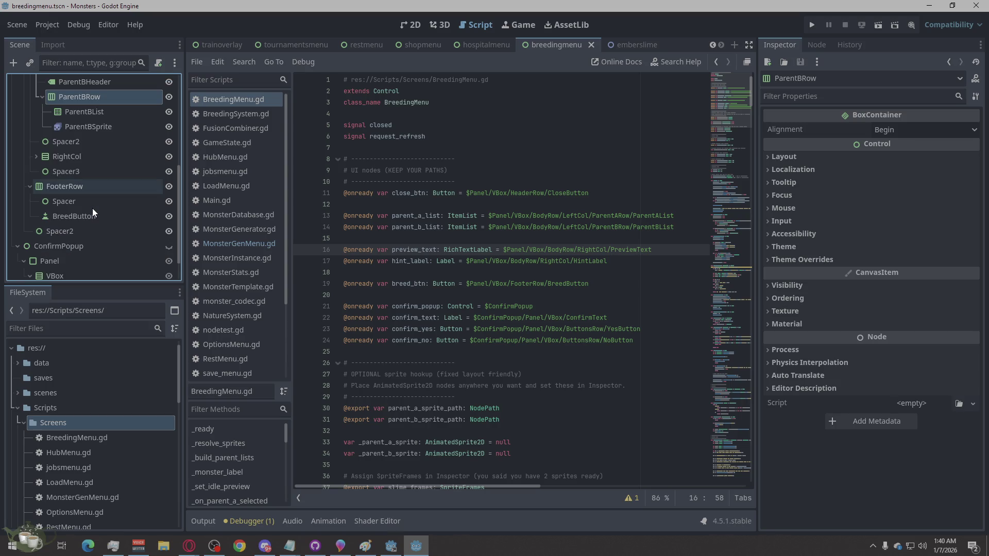
left_click(30, 186)
left_click(36, 157)
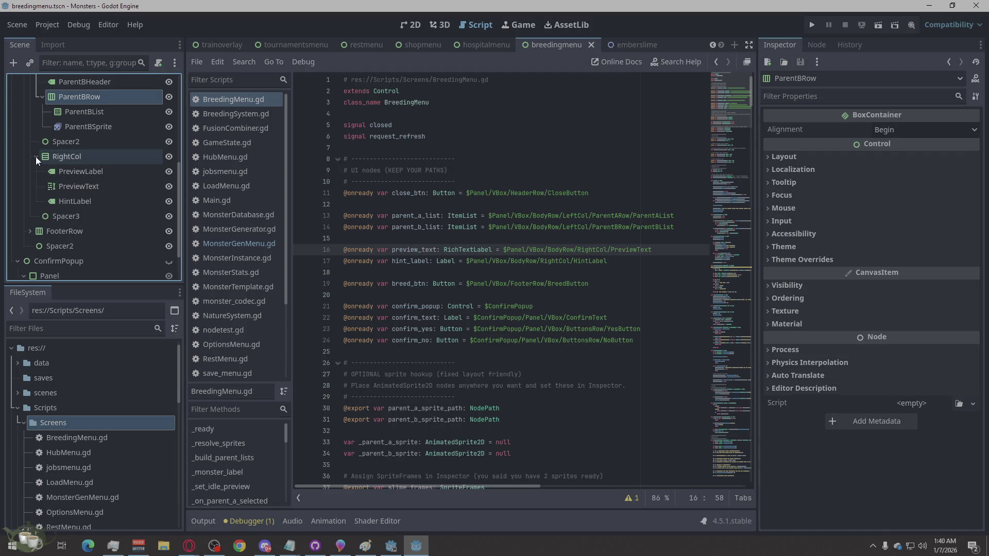
left_click(35, 156)
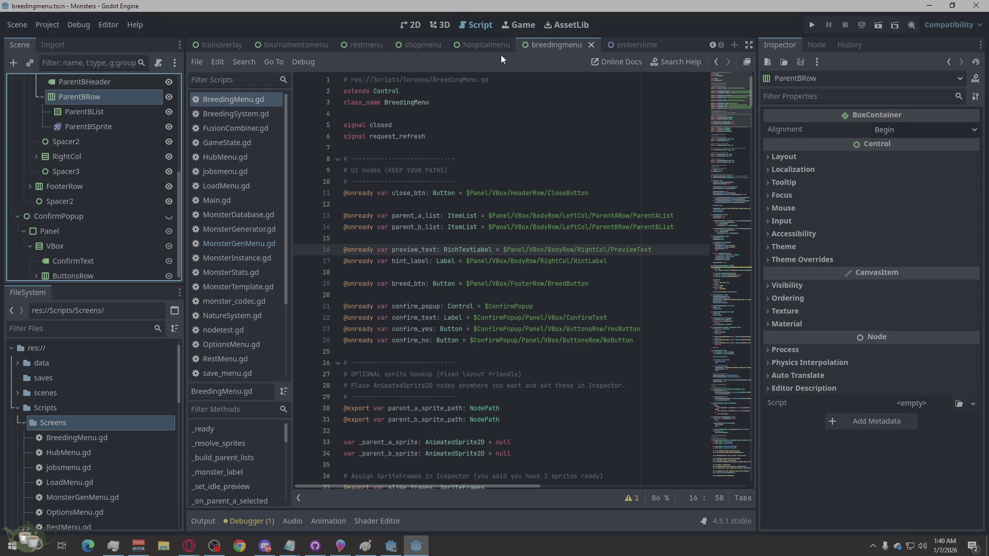
left_click(405, 23)
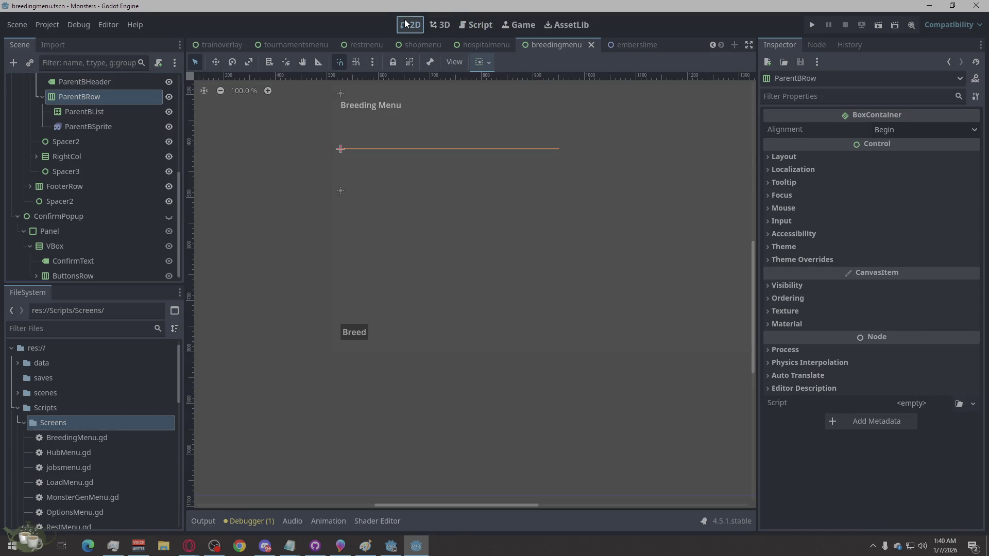
Step: Turn on Vertical Expand in Container Sizing for ParentBRow and ParentARow
scroll(480, 221, "up", 1)
scroll(88, 198, "up", 3)
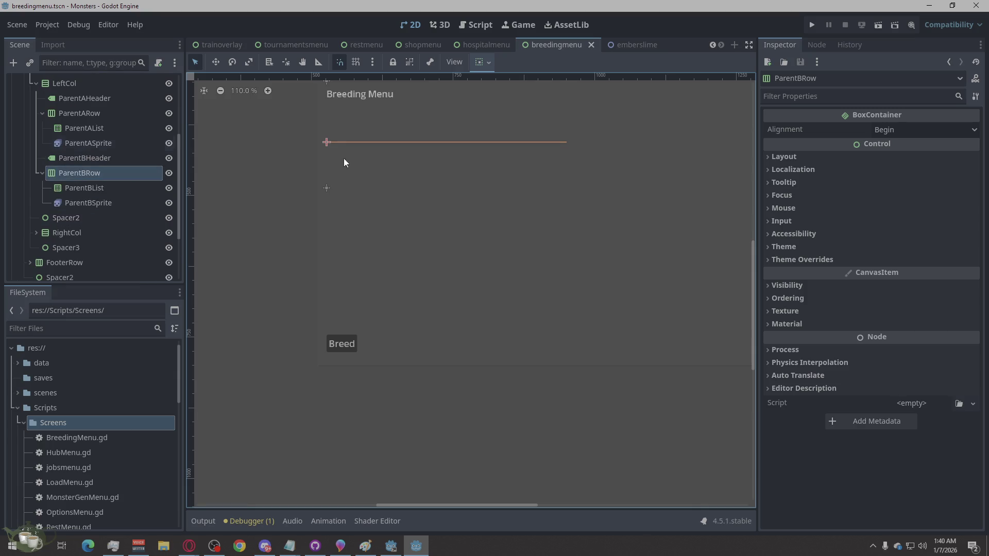
left_click(779, 156)
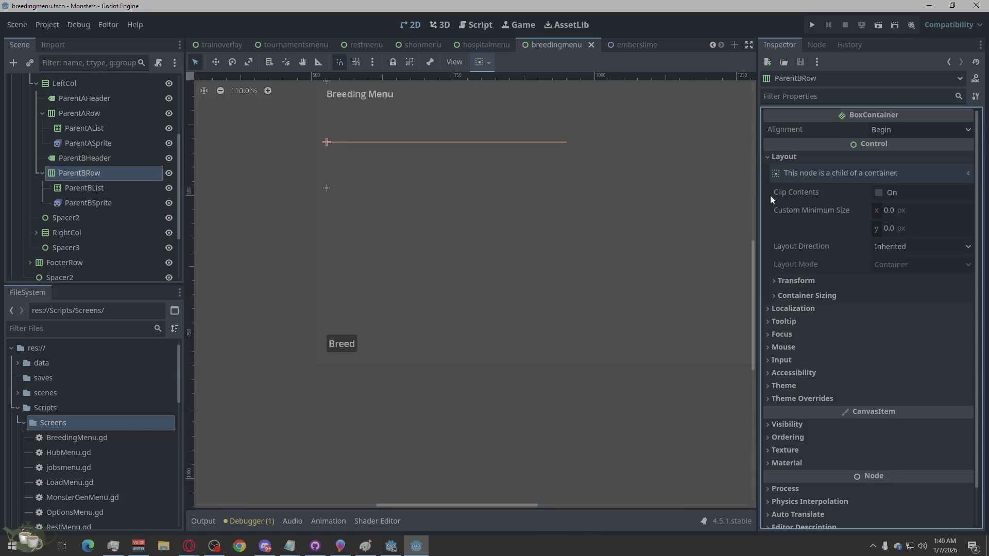
left_click(806, 295)
left_click(899, 344)
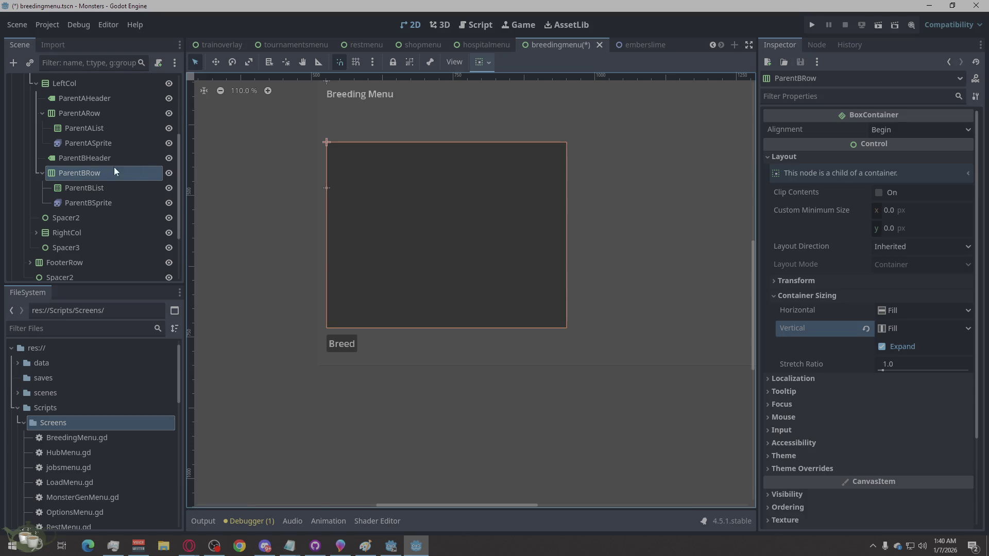
left_click(105, 114)
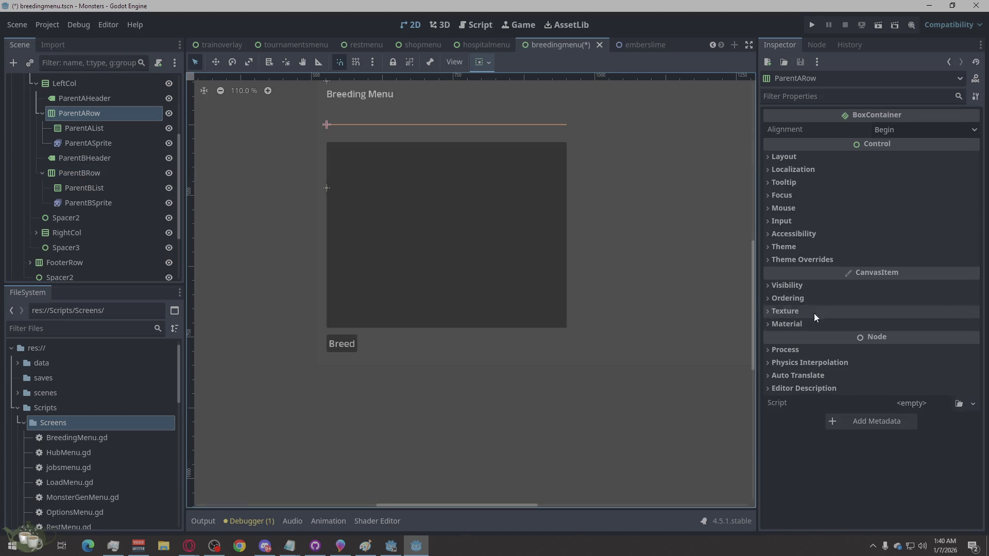
left_click(778, 154)
left_click(809, 295)
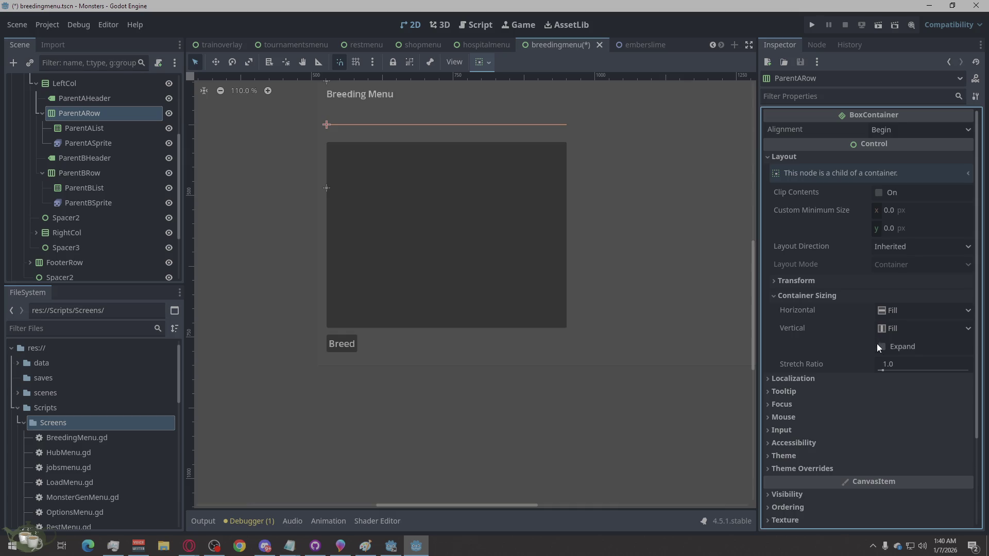
left_click(879, 345)
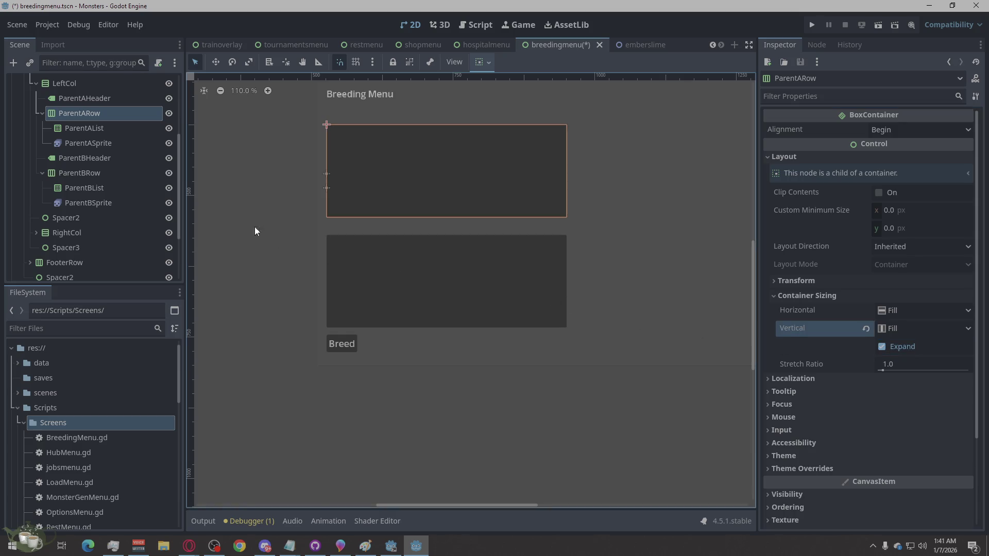
Step: Inspect the ParentAHeader, ParentBHeader, ParentASprite, ParentBRow and ParentBList nodes
left_click(97, 98)
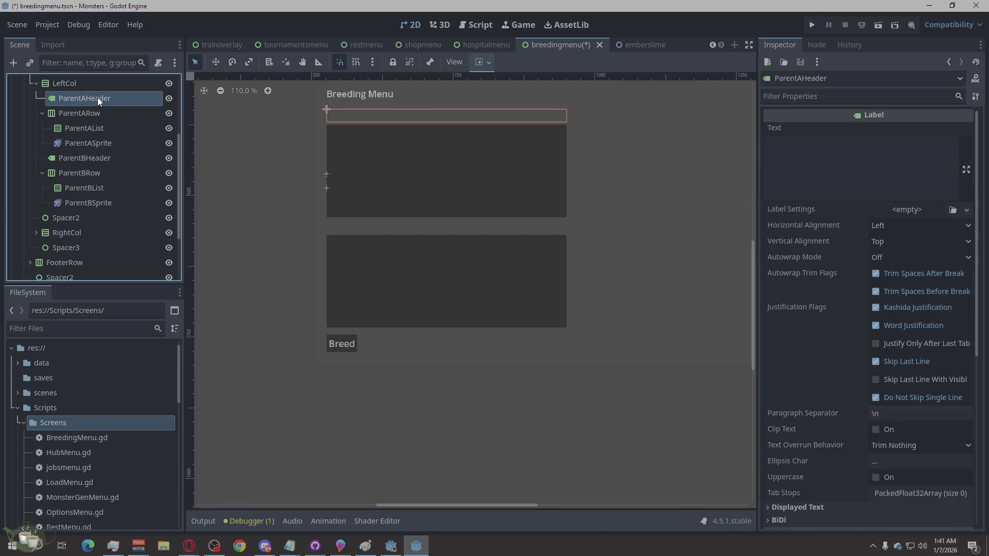
left_click(91, 158)
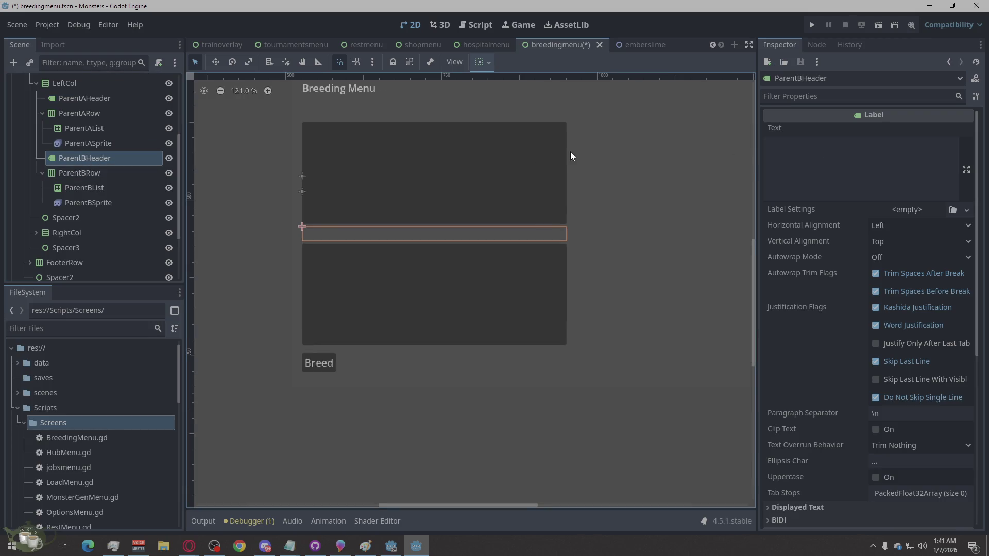
scroll(211, 287, "down", 3)
scroll(381, 195, "up", 1)
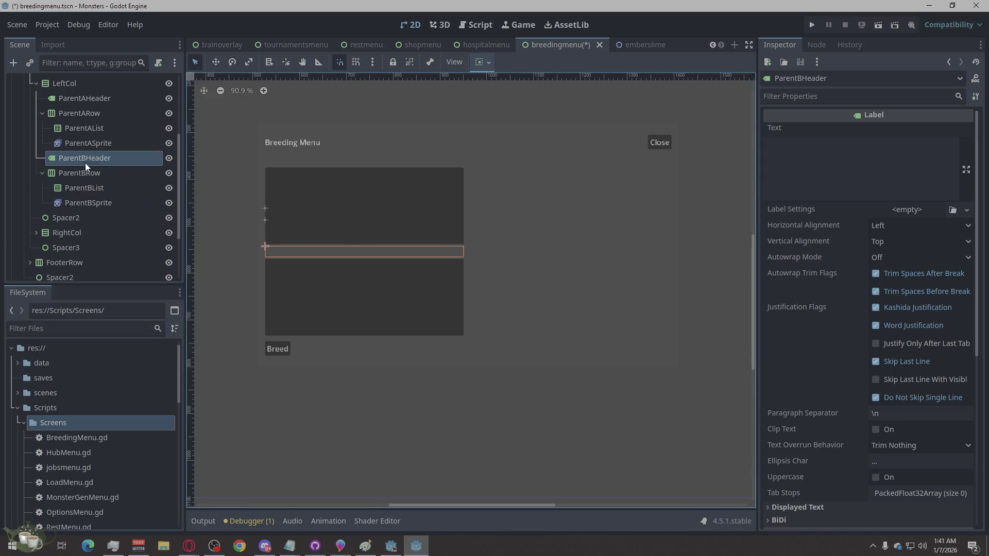
left_click(99, 142)
left_click(97, 167)
left_click(91, 187)
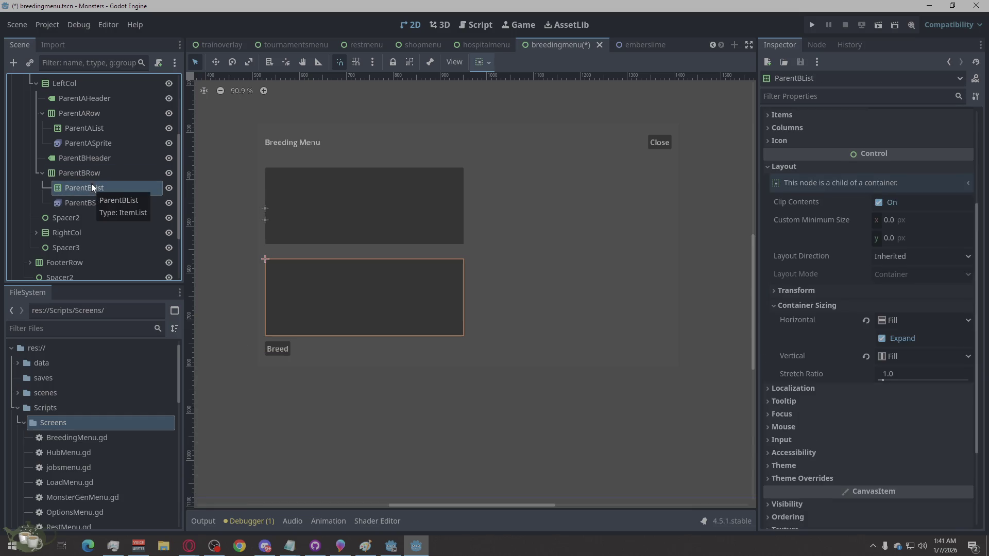
Step: Inspect ParentBSprite, then view ParentASprite's position, rotation and scale
left_click(85, 201)
left_click(85, 194)
left_click(84, 202)
left_click(120, 147)
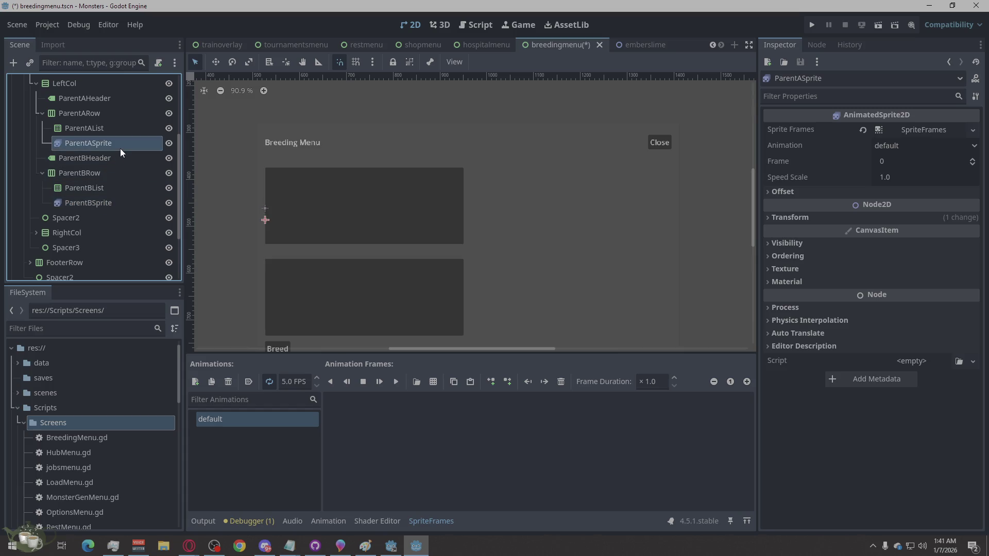
left_click(100, 206)
left_click(103, 143)
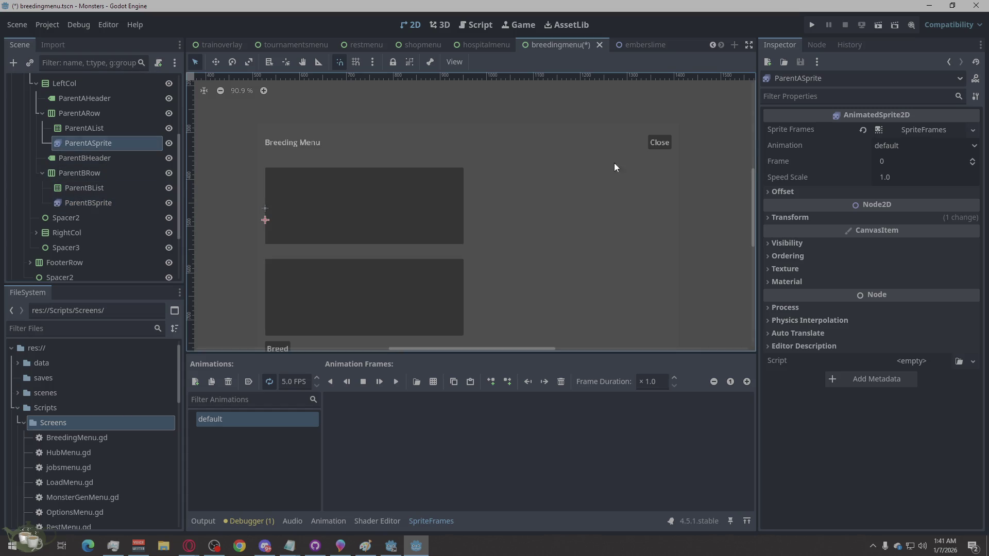
left_click(765, 217)
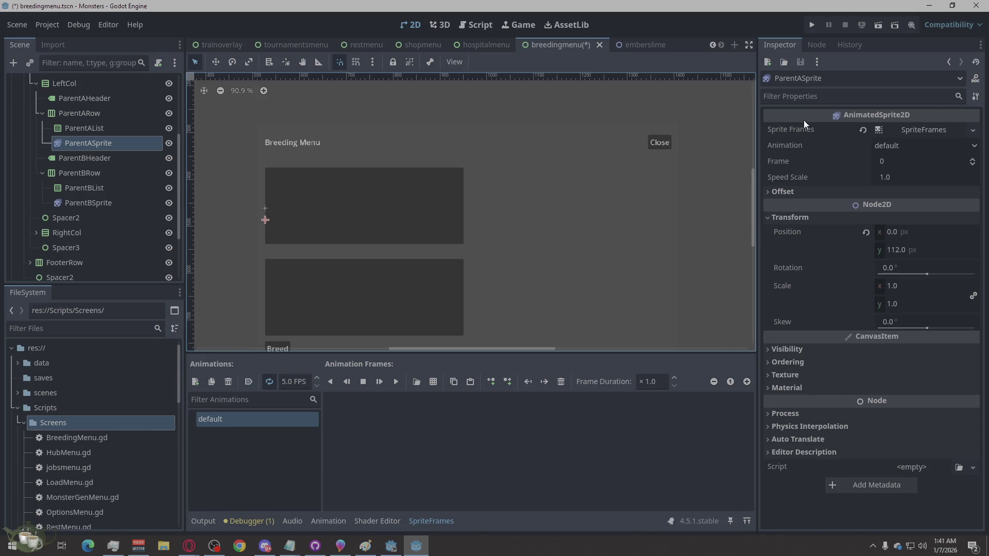
Step: Glance at ParentASprite's signals, then select the BreedingMenu root to show its exports
left_click(815, 46)
left_click(791, 46)
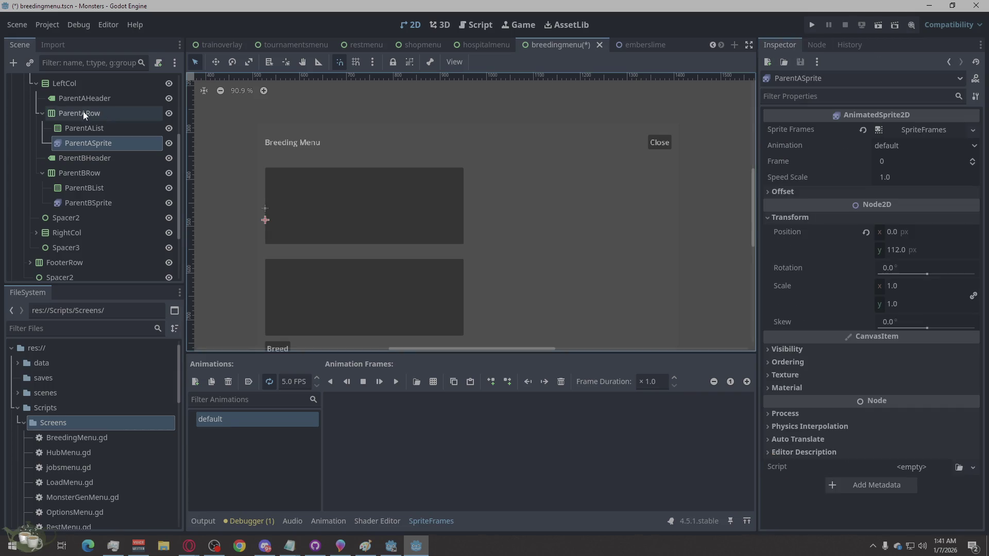
scroll(103, 129, "up", 5)
left_click(105, 90)
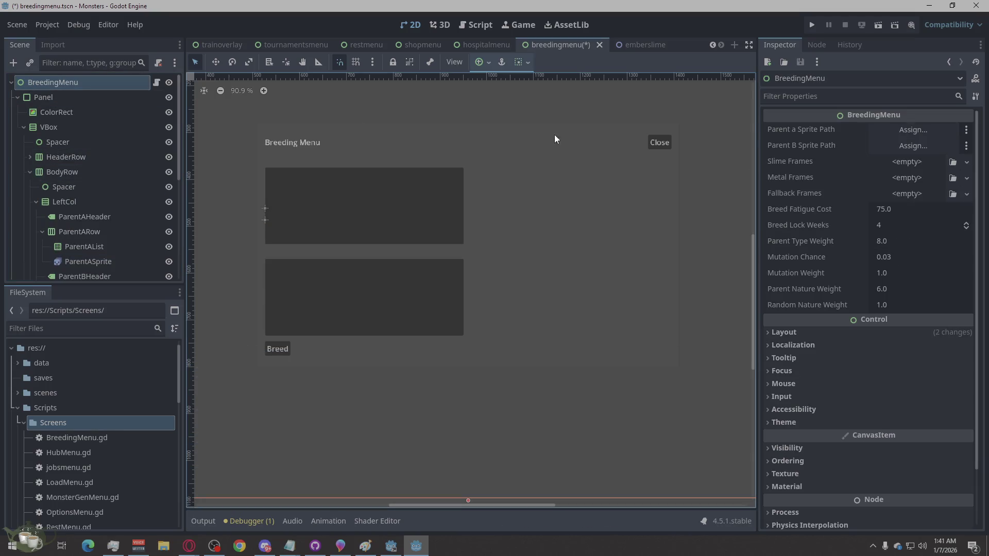
left_click(907, 162)
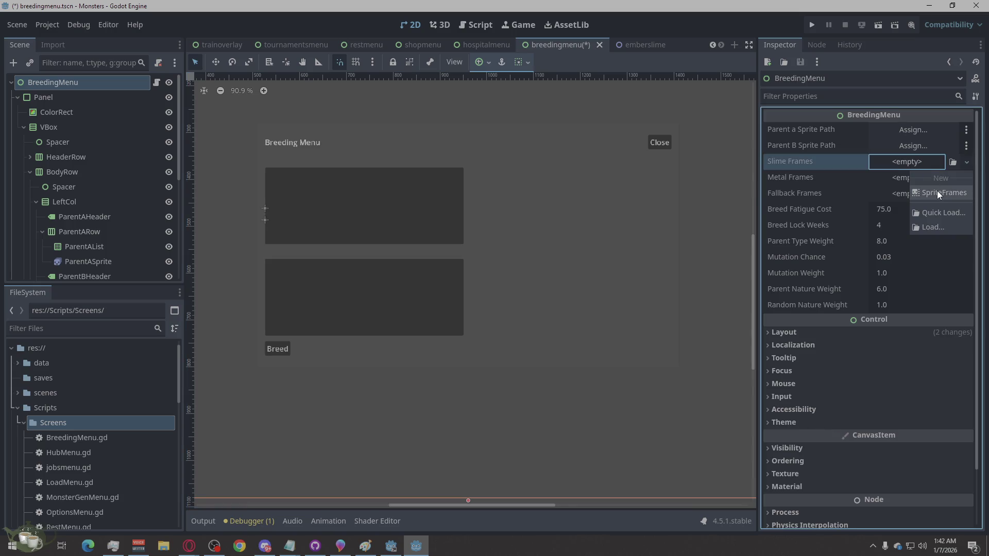
left_click(932, 228)
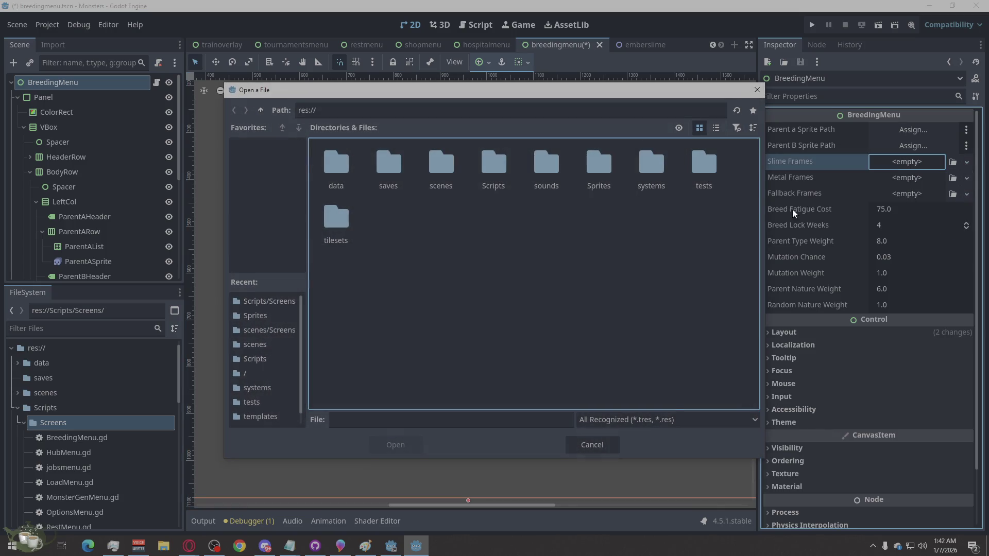
double_click(596, 169)
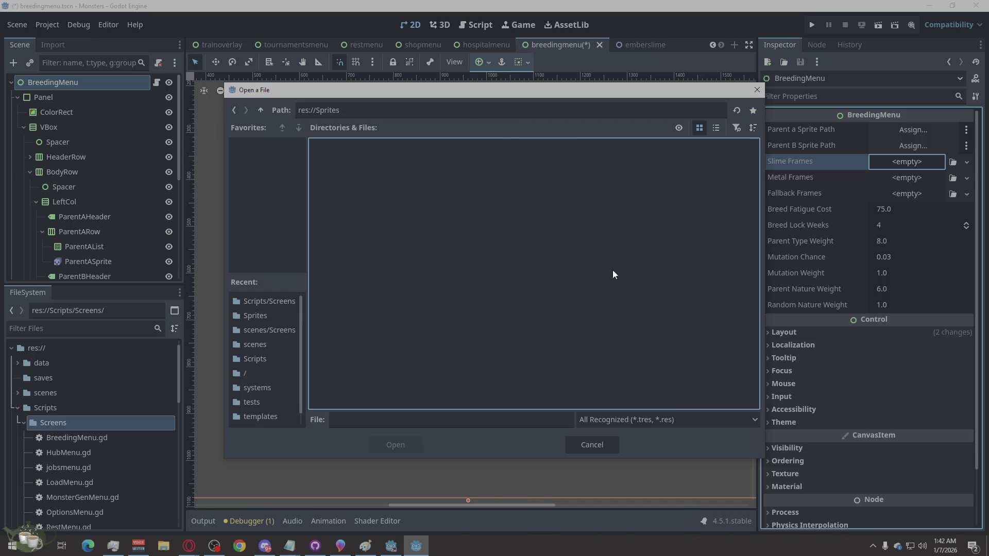
left_click(649, 419)
left_click(631, 478)
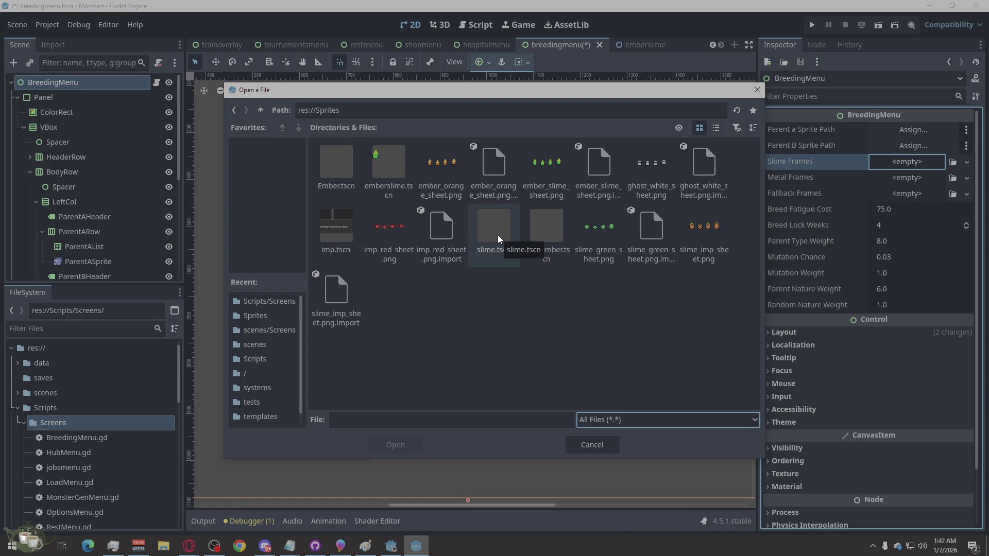
double_click(497, 235)
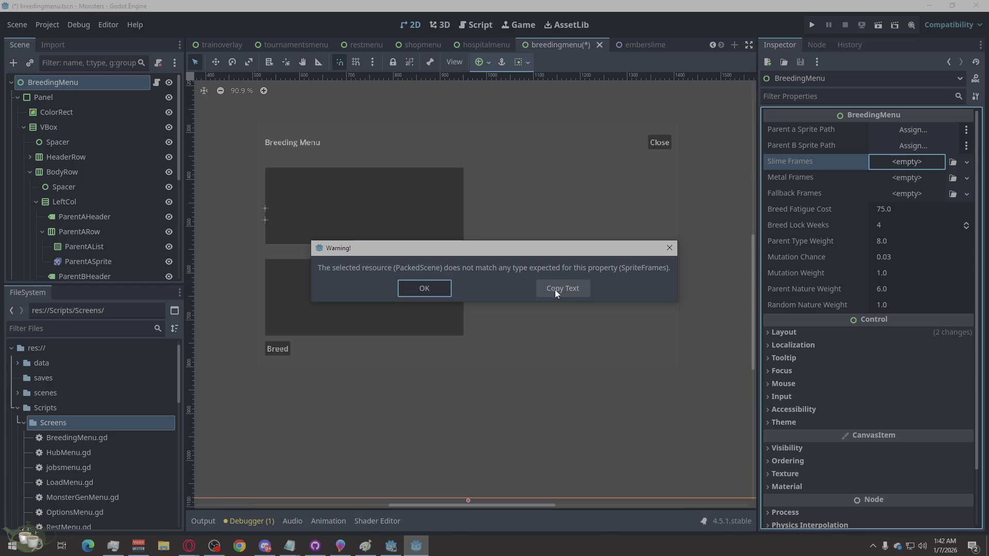
left_click(672, 246)
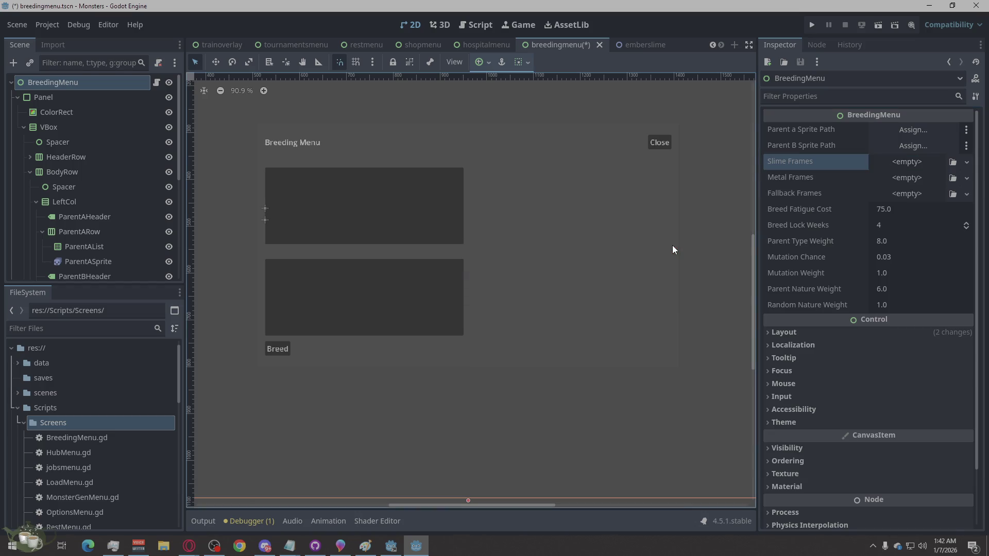
left_click(954, 164)
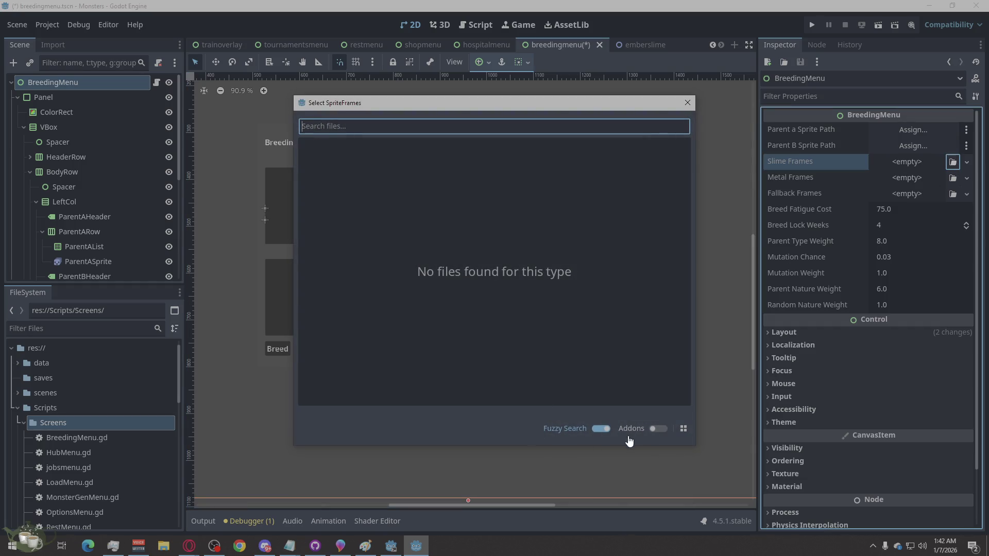
left_click(688, 103)
left_click(915, 164)
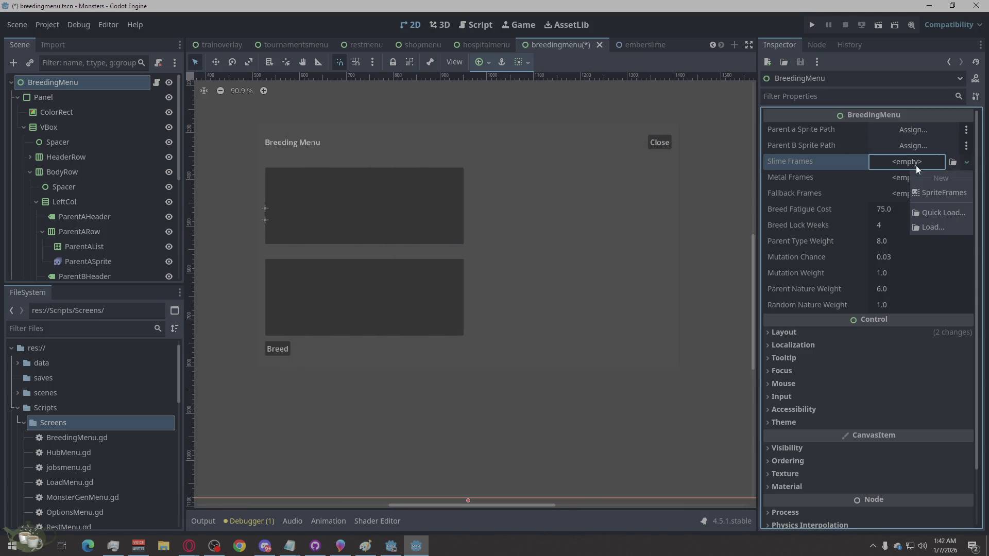
Step: Create a new SpriteFrames for Slime Frames and open it in the SpriteFrames editor
left_click(938, 194)
left_click(909, 162)
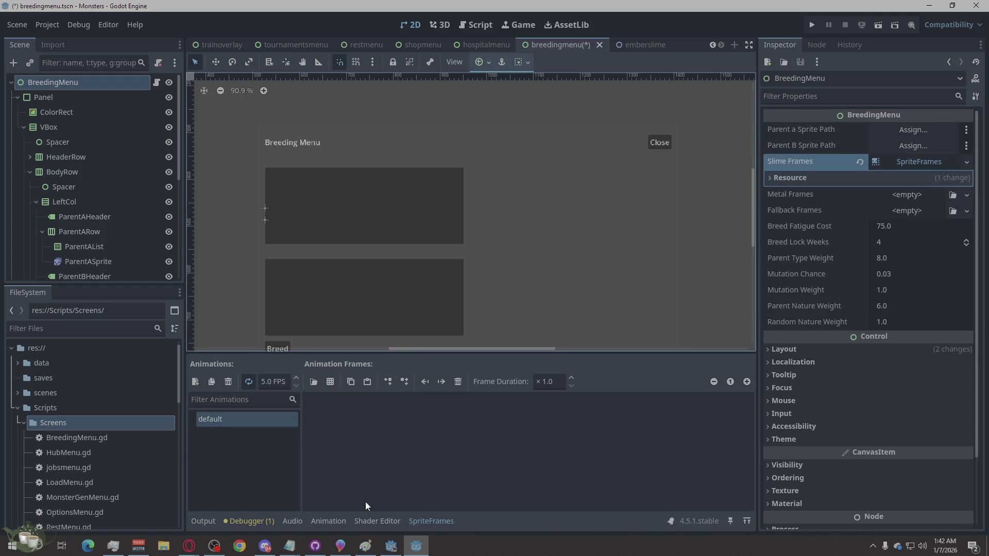
left_click(440, 521)
left_click(440, 521)
Step: Add all four frames from slime_green_sheet.png (4x1 grid), then give Metal Frames a new SpriteFrames
left_click(328, 382)
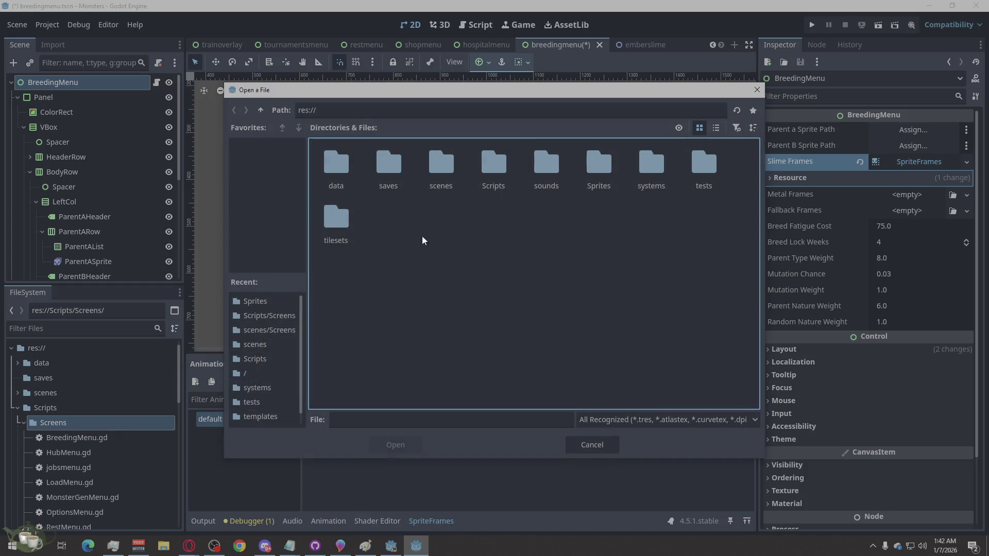
double_click(618, 170)
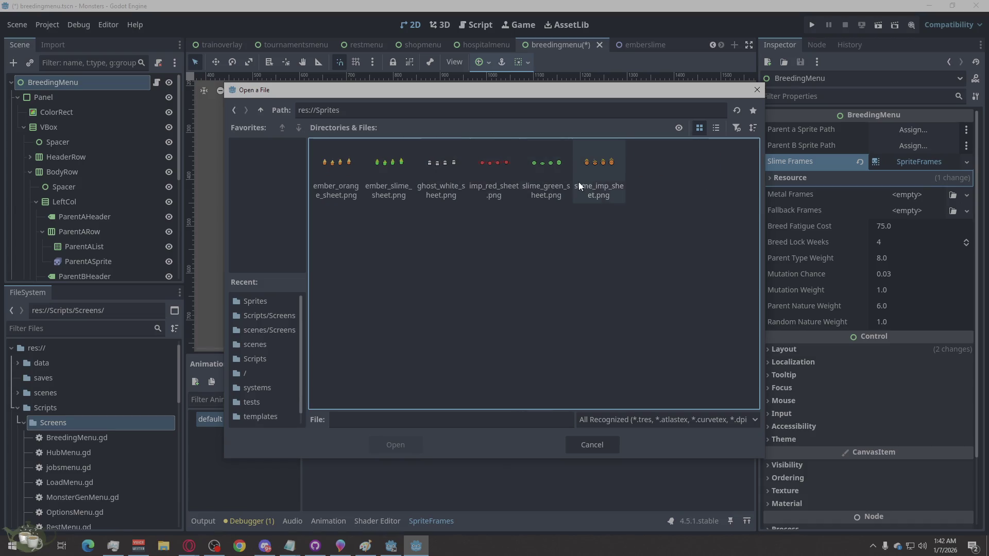
double_click(547, 167)
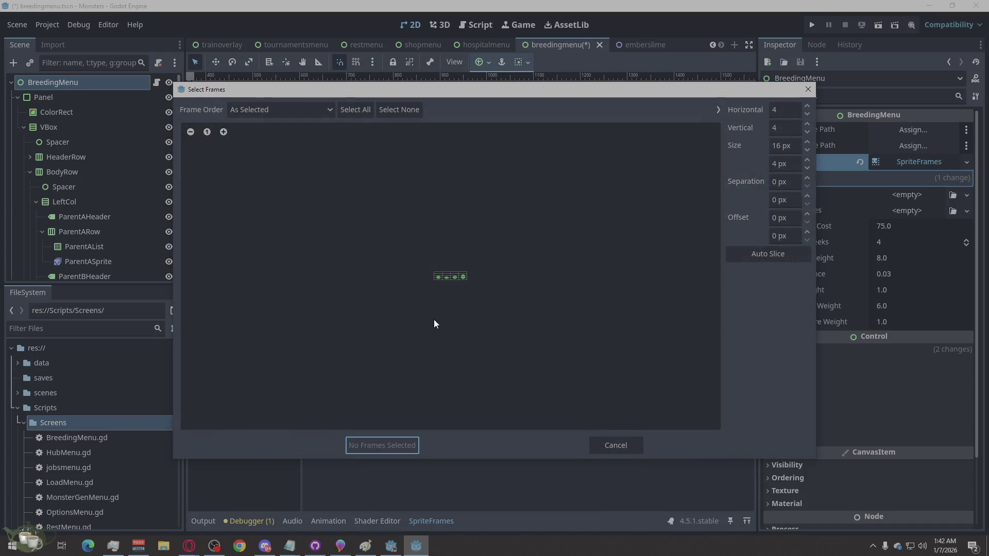
double_click(784, 127)
type("1")
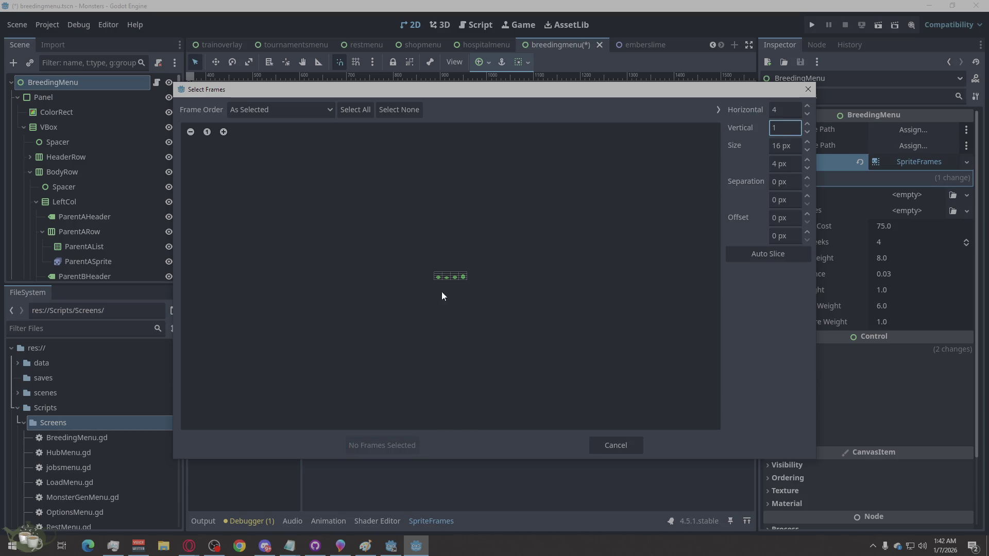
key("Tab")
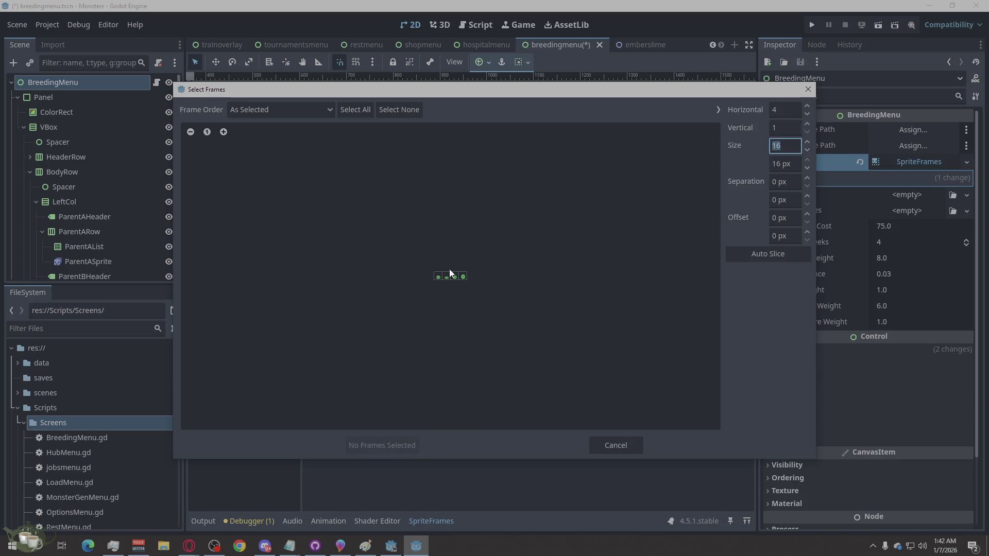
left_click_drag(443, 274, 445, 274)
left_click(463, 276)
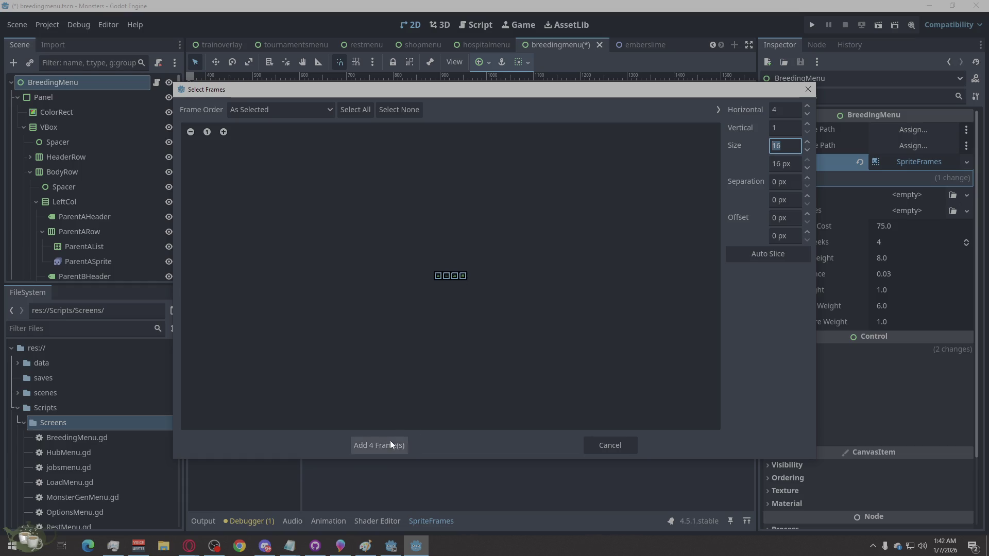
left_click(391, 442)
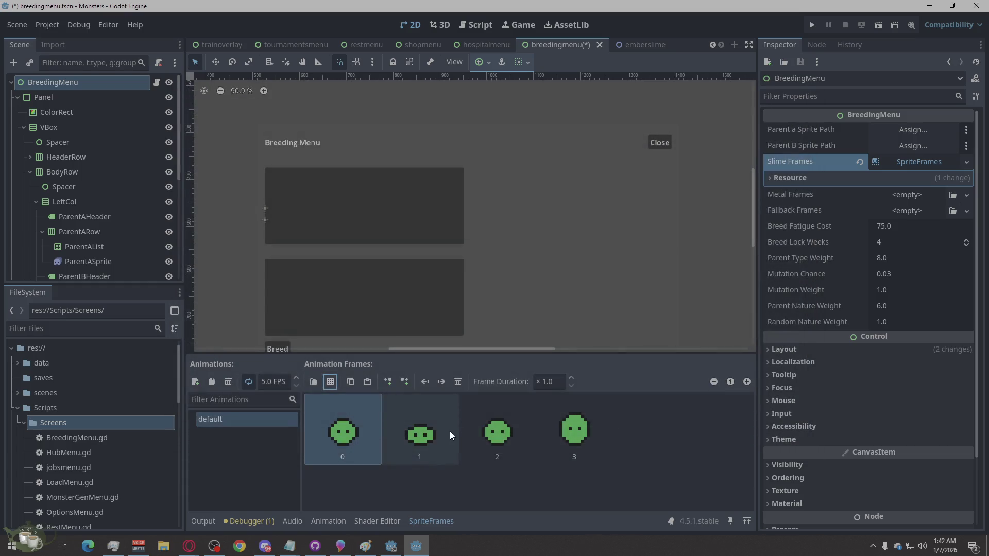
left_click(919, 196)
left_click(939, 227)
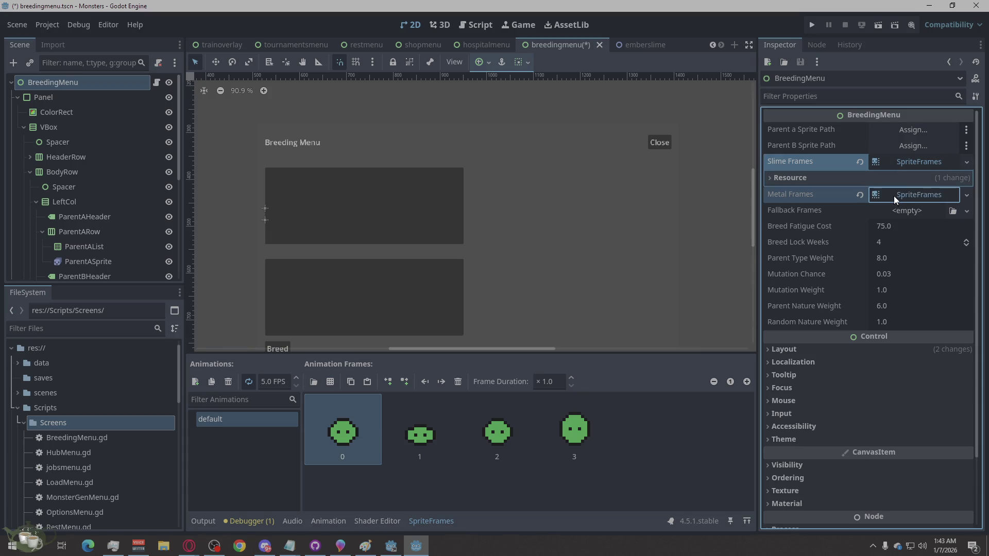
Step: Collapse the Metal Frames and Slime Frames resources and close the SpriteFrames editor
left_click(894, 196)
left_click(898, 193)
left_click(907, 162)
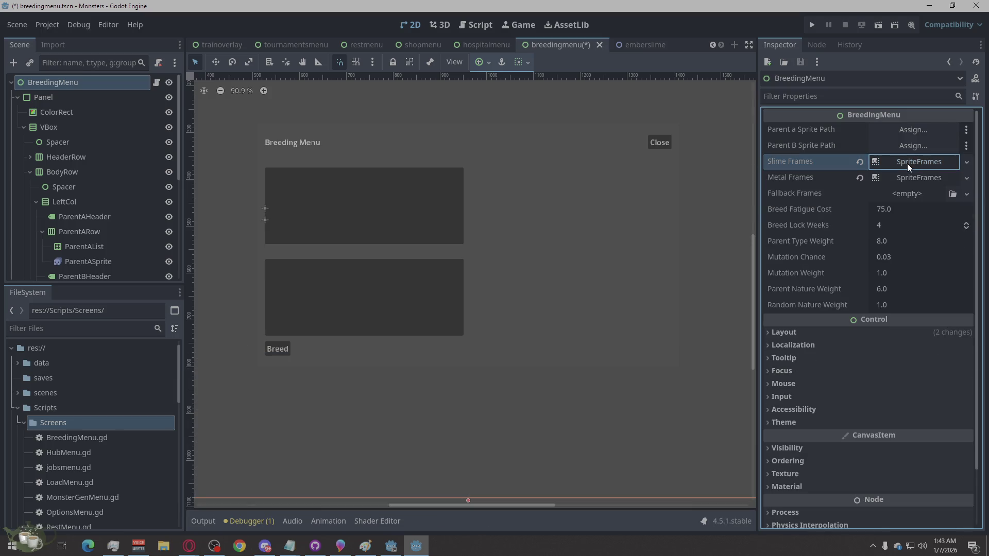
left_click(907, 163)
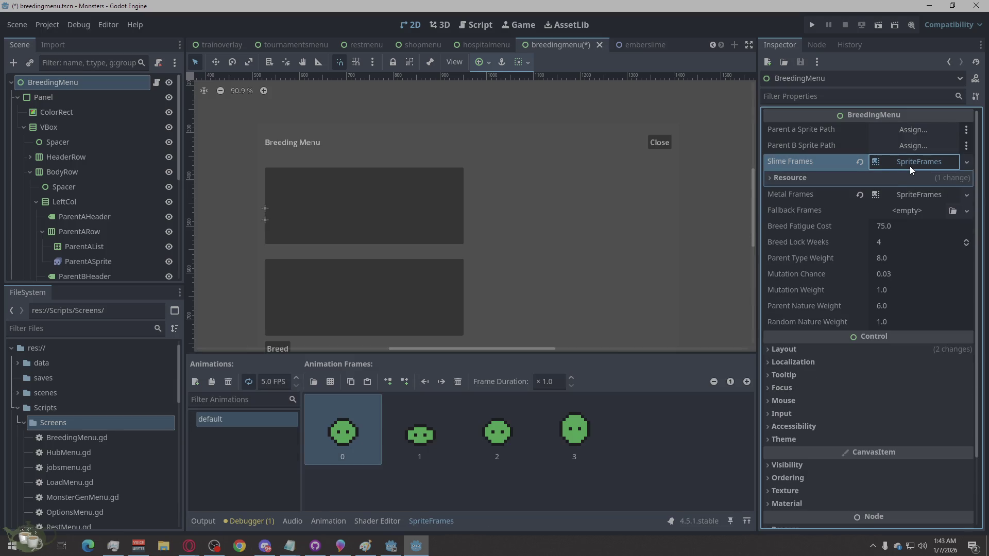
left_click(909, 166)
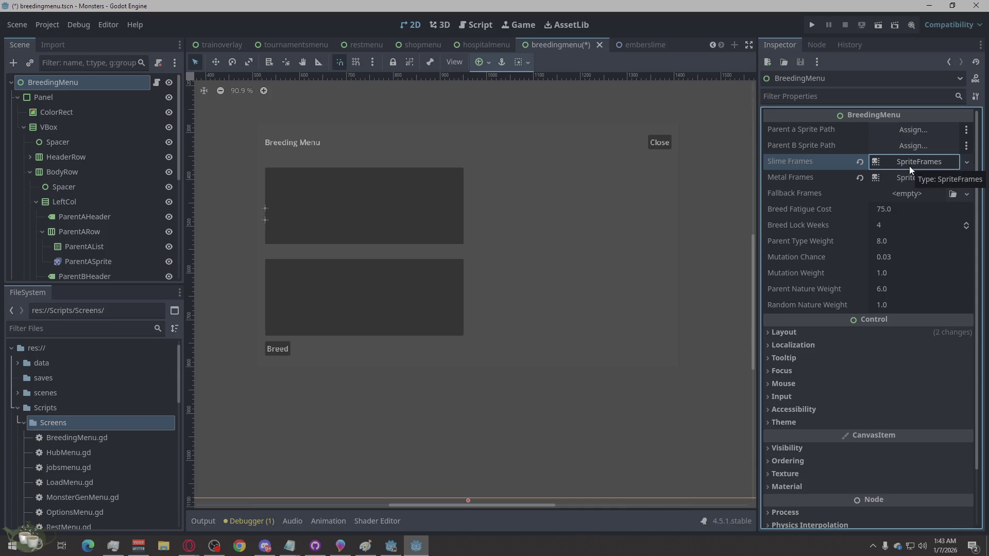
Step: Open and cancel the Parent a Sprite Path node picker twice, then switch to Opera
left_click(913, 133)
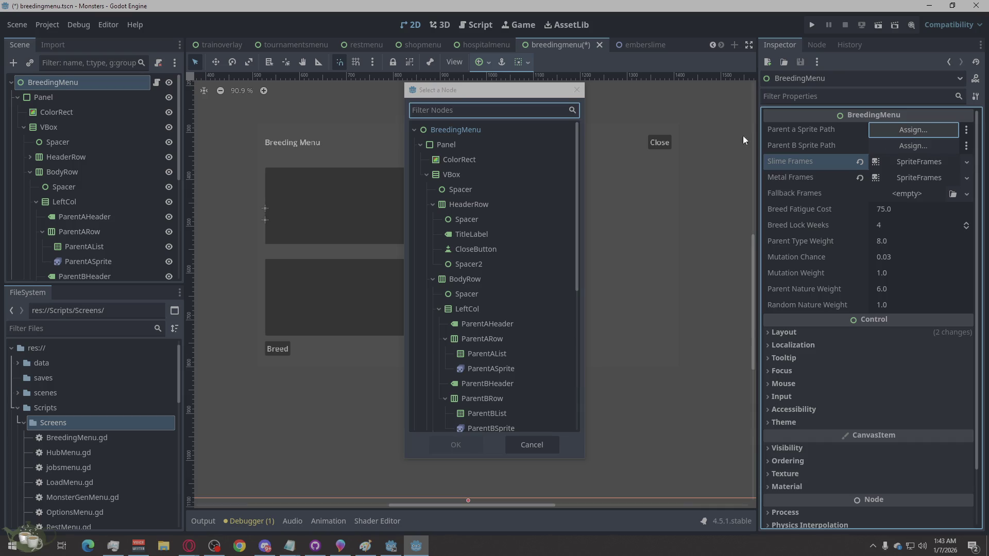
left_click(576, 89)
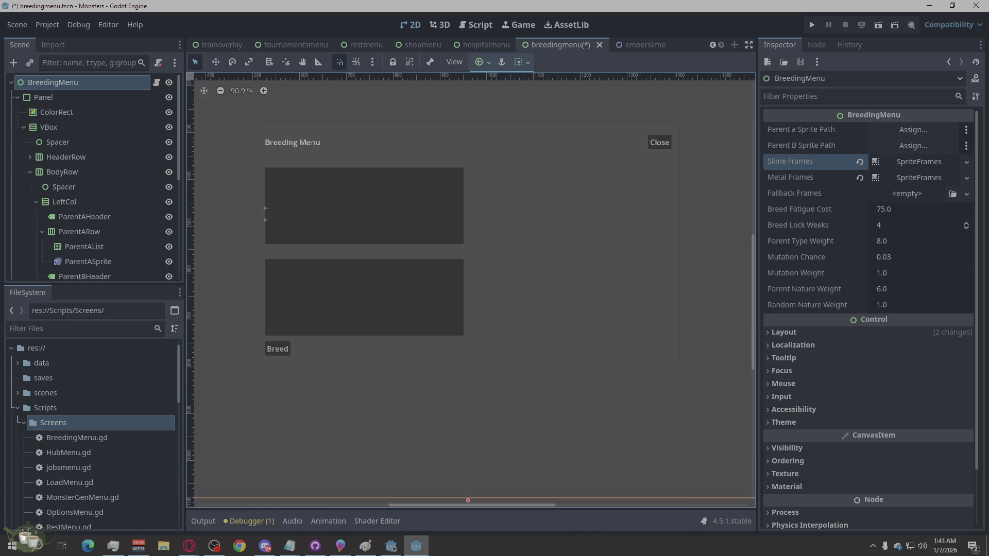
left_click(902, 131)
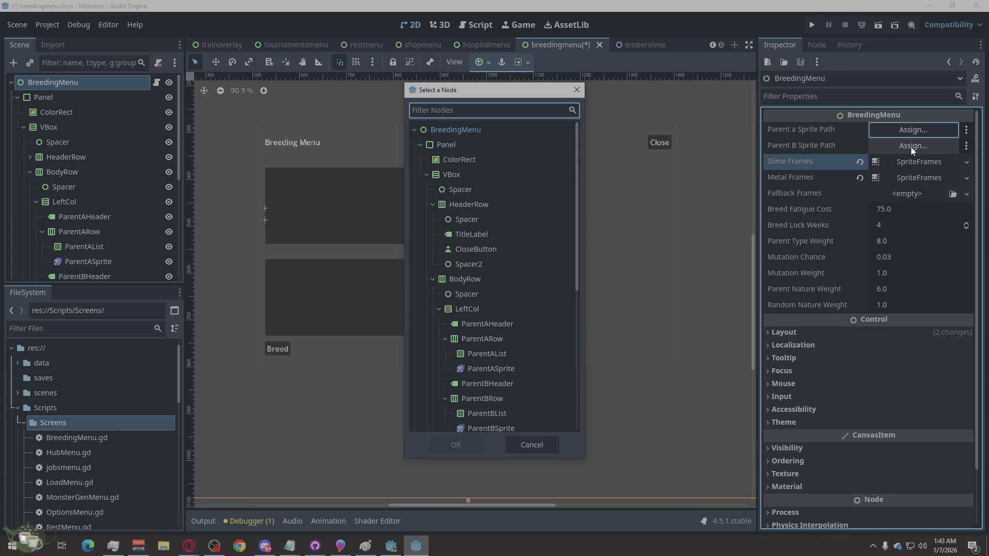
left_click(575, 92)
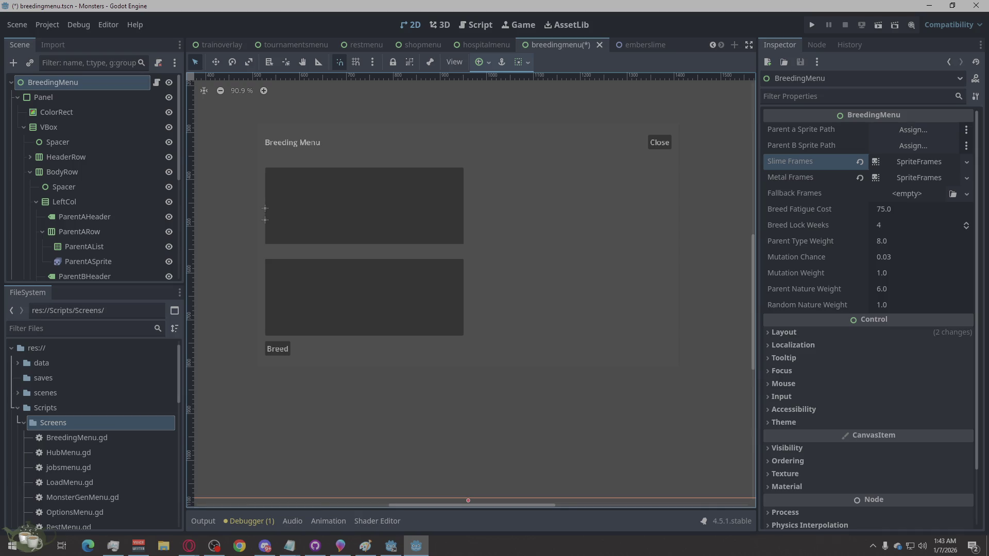
left_click(189, 546)
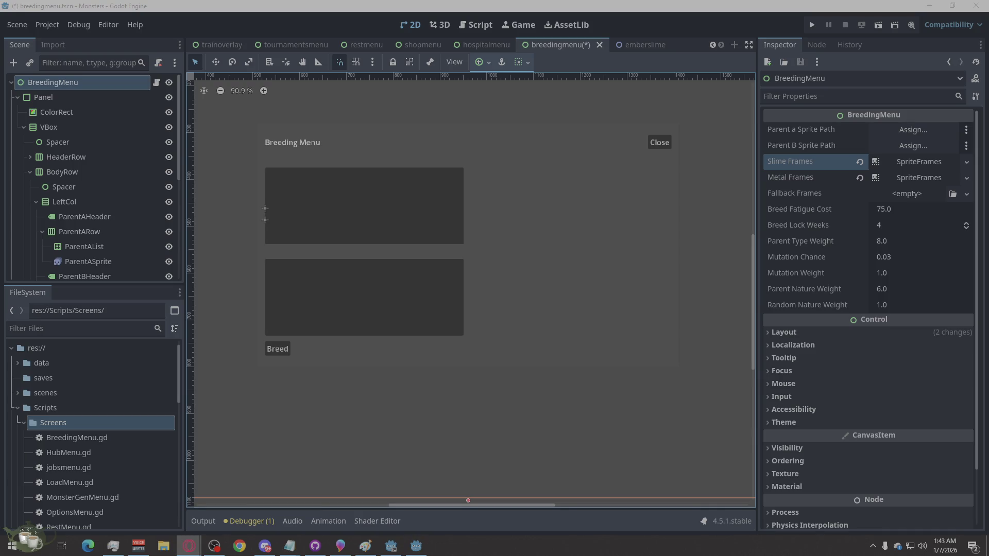
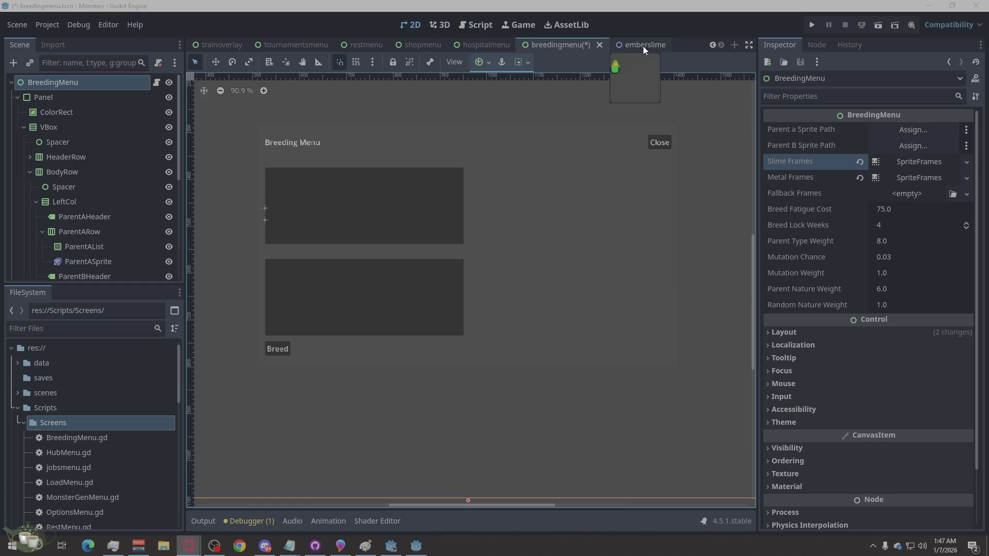
Step: Open a new empty scene tab, then close it to return to the emberslime scene
left_click(681, 42)
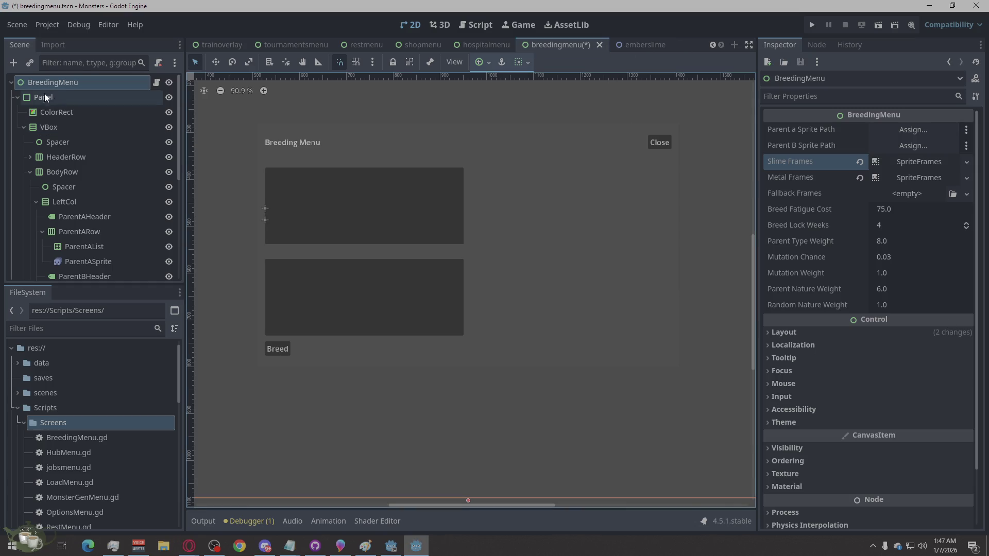
left_click(738, 47)
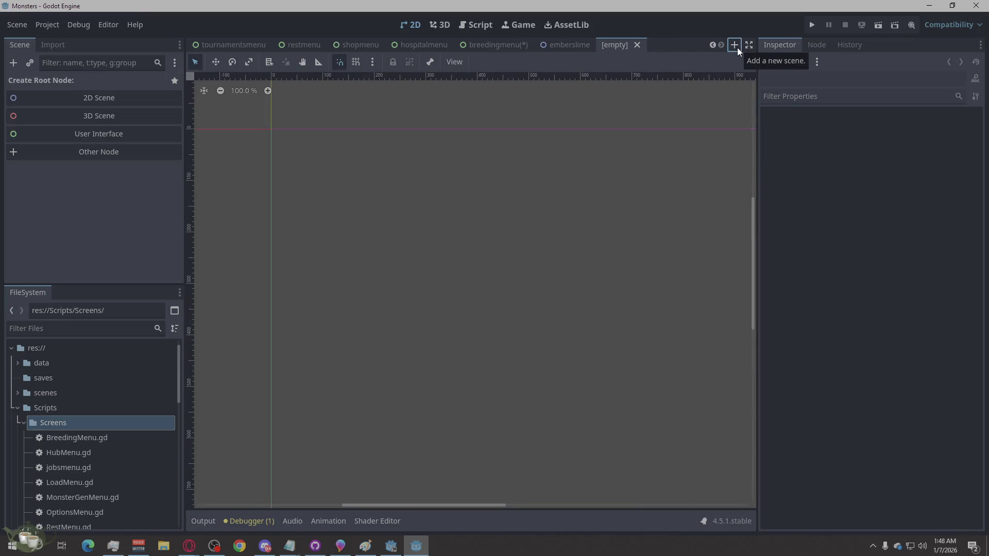
left_click(637, 45)
Step: Create a Node-inheriting script named monster_sprite_library.gd in the res://Scripts folder
left_click(474, 25)
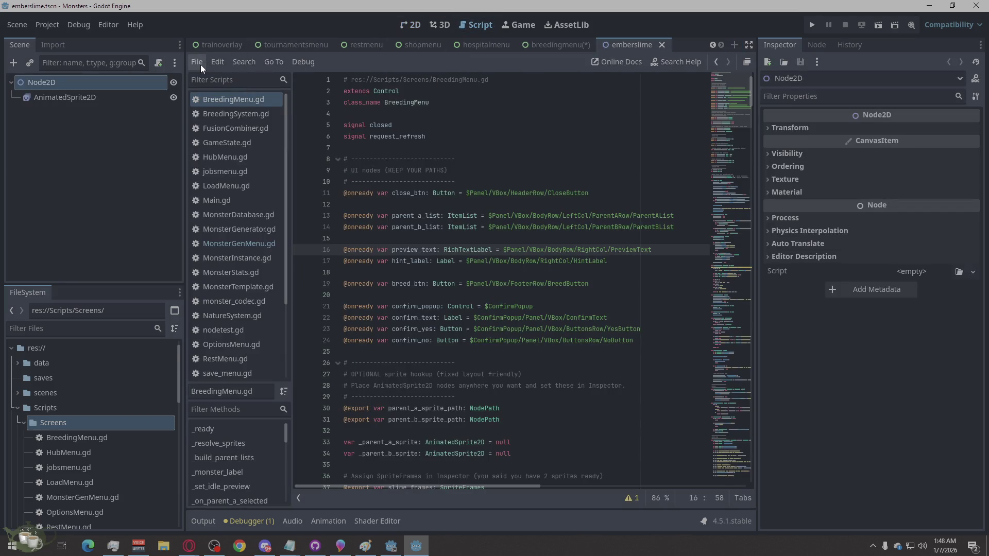
left_click(199, 63)
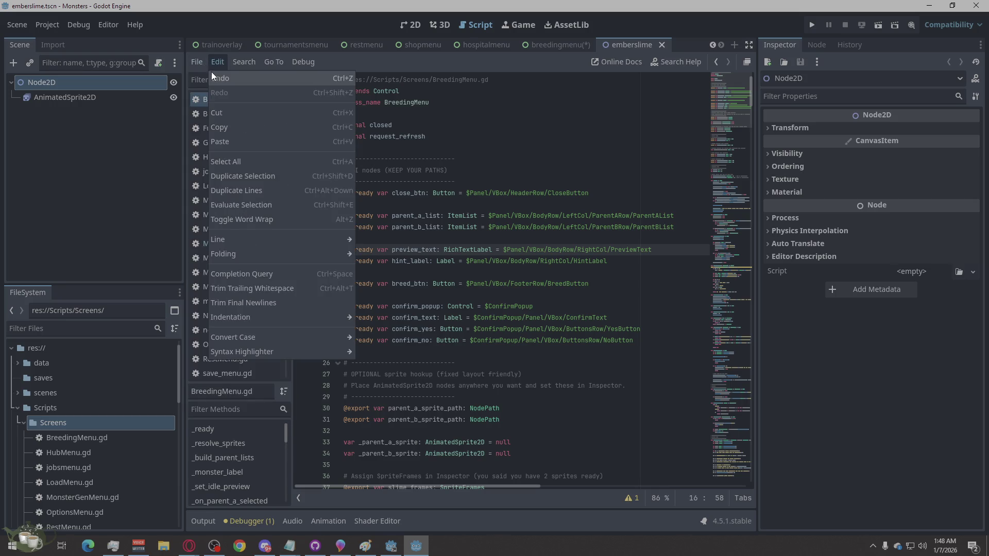
left_click(208, 78)
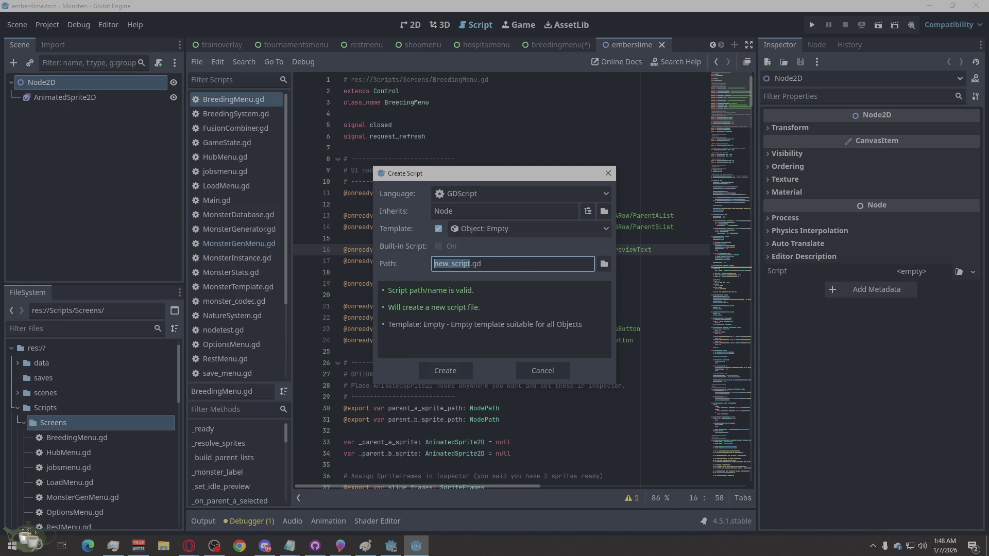
key("alt+Tab")
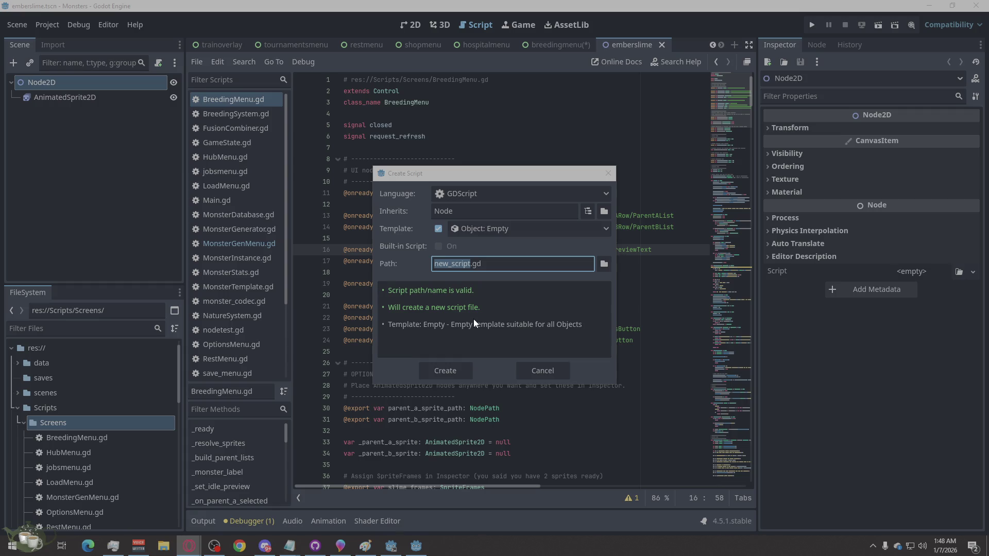
left_click(604, 263)
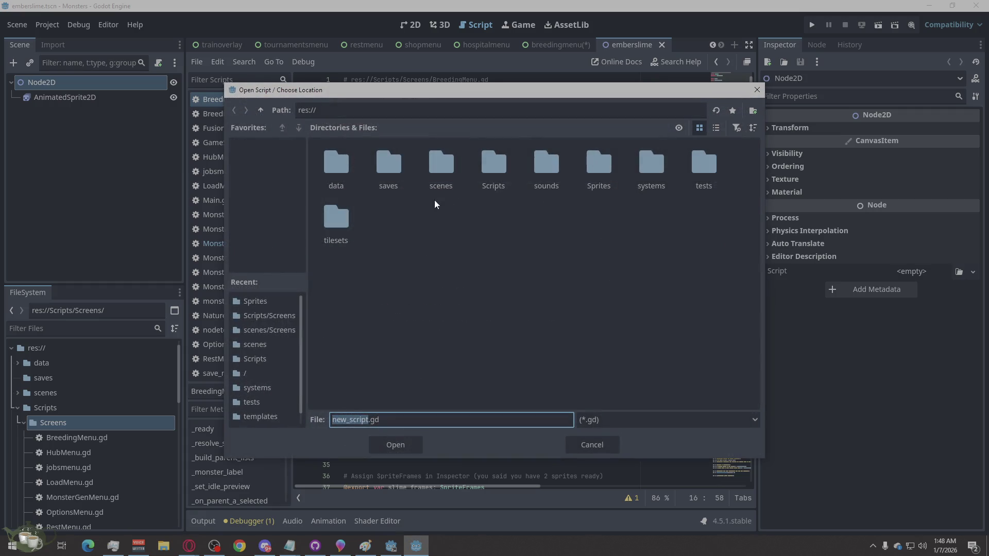
double_click(492, 169)
left_click(340, 420)
type("monster_sprite_library")
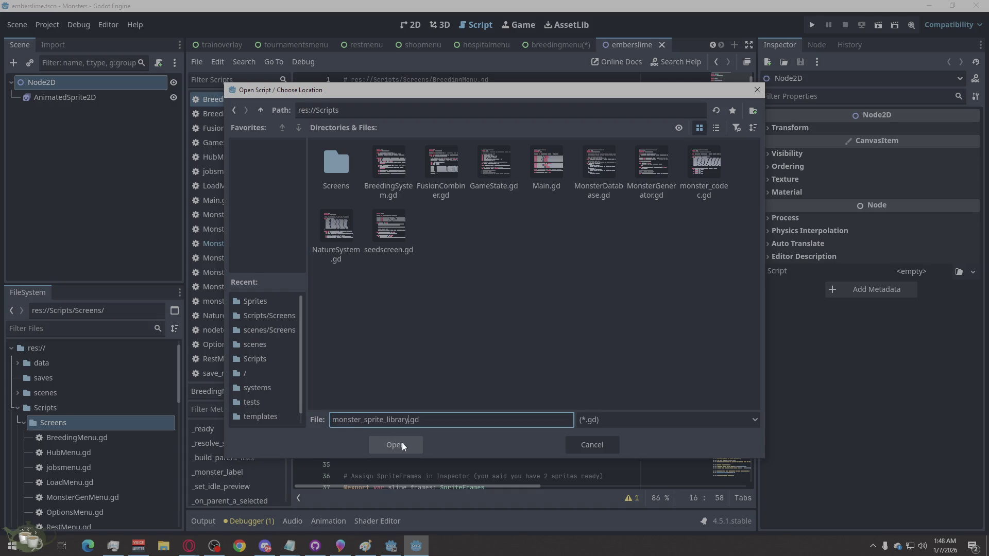
left_click(403, 448)
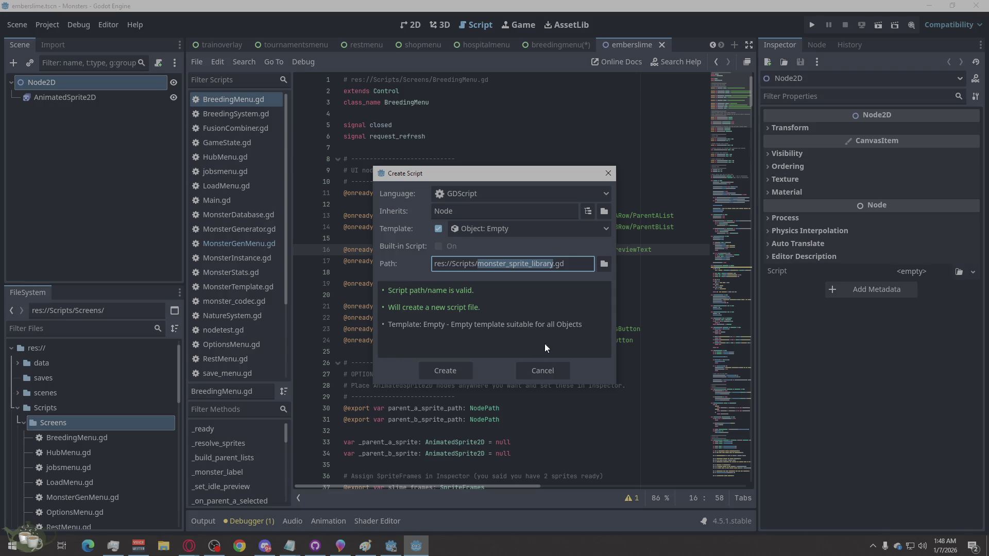
left_click(454, 373)
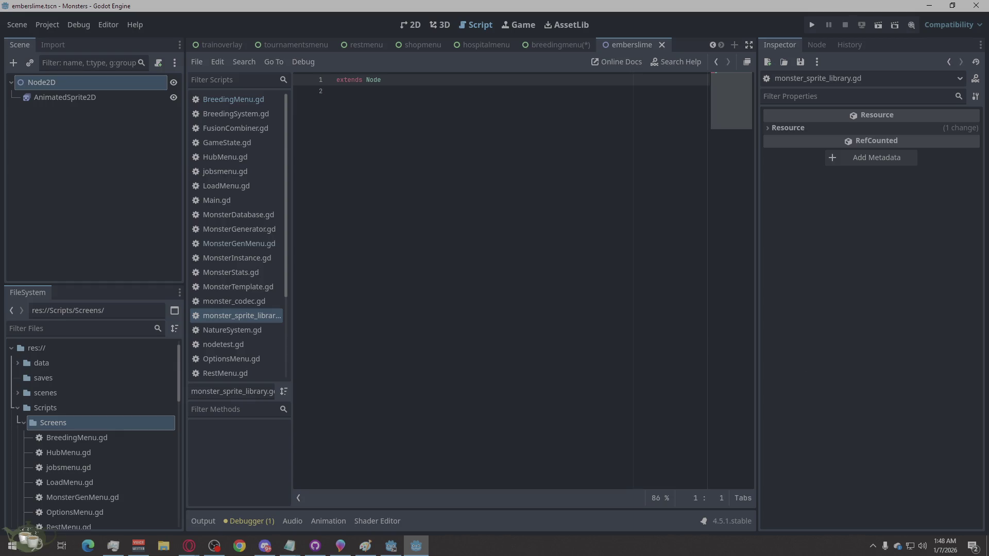
Step: Replace the default code with the 37-line sprite library, including the apply_to and _play_best functions
left_click(531, 256)
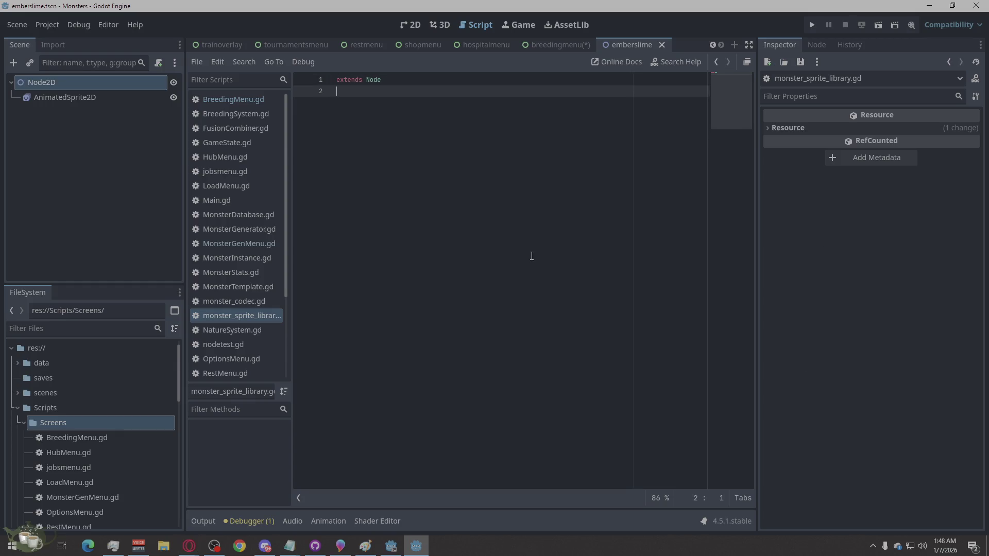
key("ctrl+a")
key("ctrl+v")
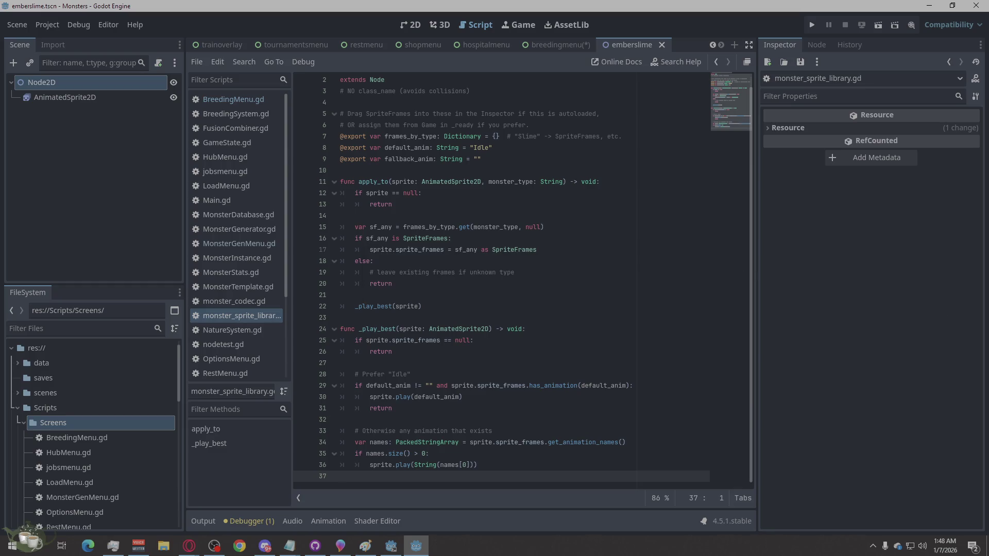
key("alt+Tab")
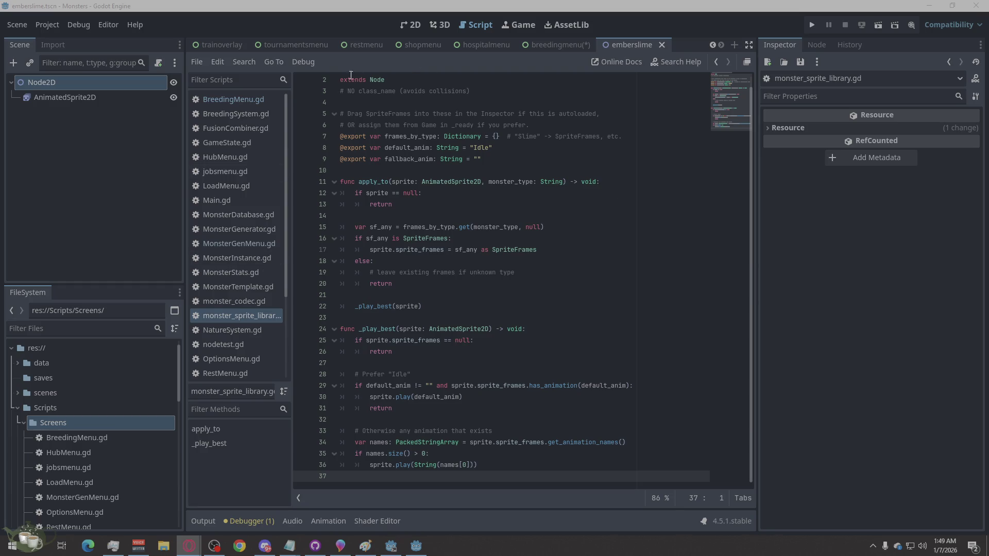
scroll(235, 50, "up", 3)
Step: In GameState.gd, add the SpriteLibScene preload and SpriteLib variable below SAVE_PATH
scroll(235, 50, "up", 4)
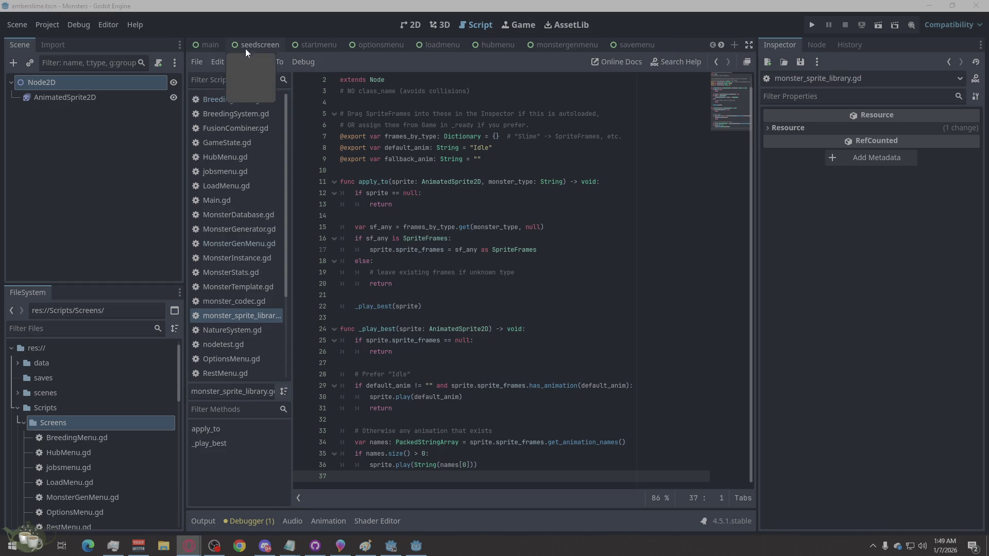
scroll(379, 51, "down", 2)
scroll(379, 51, "down", 2)
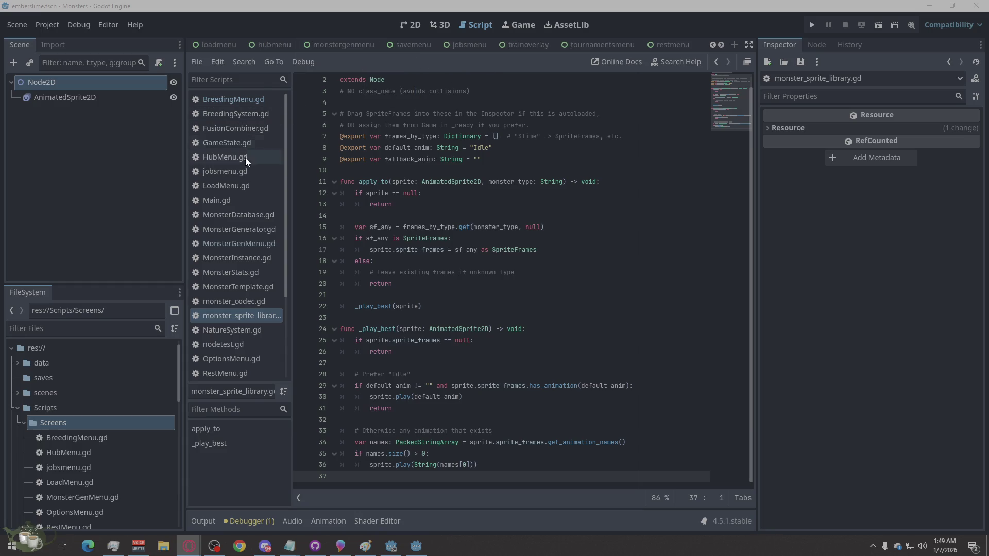
left_click(233, 144)
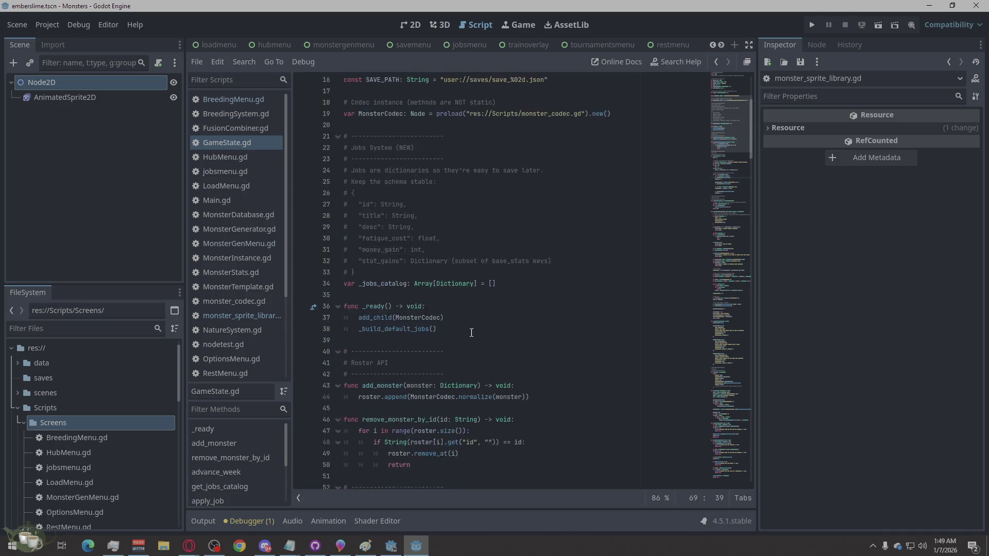
scroll(471, 332, "up", 5)
scroll(462, 359, "down", 1)
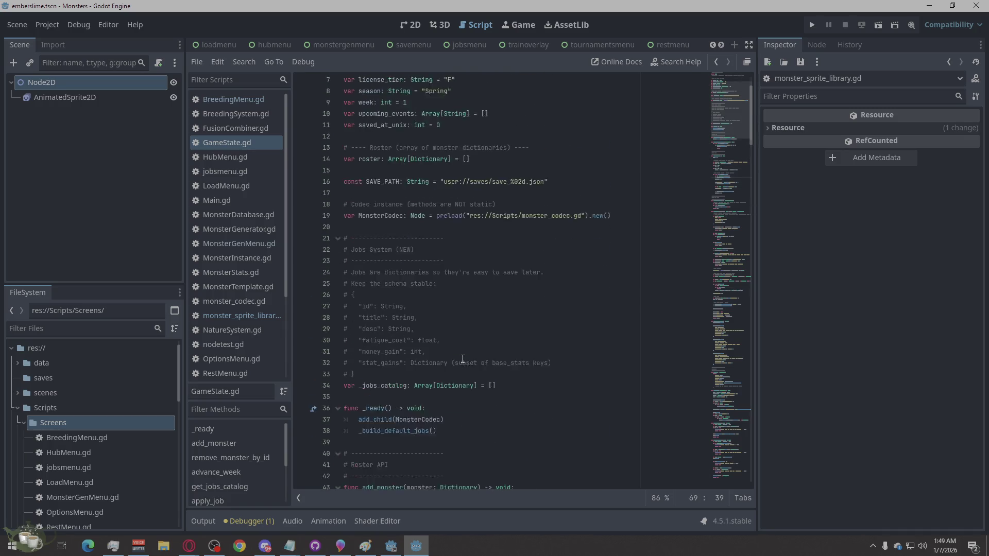
key("alt+Tab")
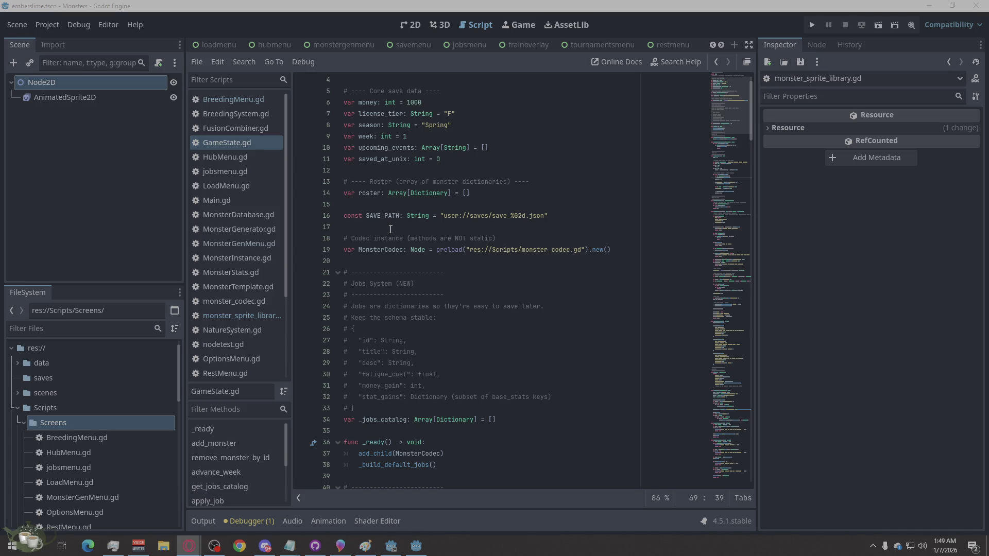
left_click(558, 215)
key("Return")
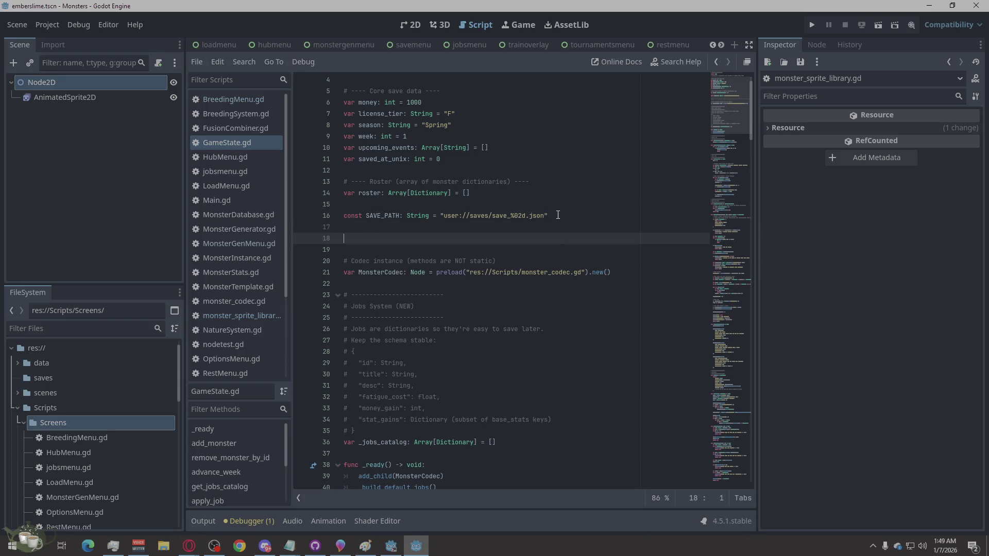
type("const SpriteLibScene := preload(\"res://Scripts/monster_sprite_library.gd\") var SpriteLib: Node = null")
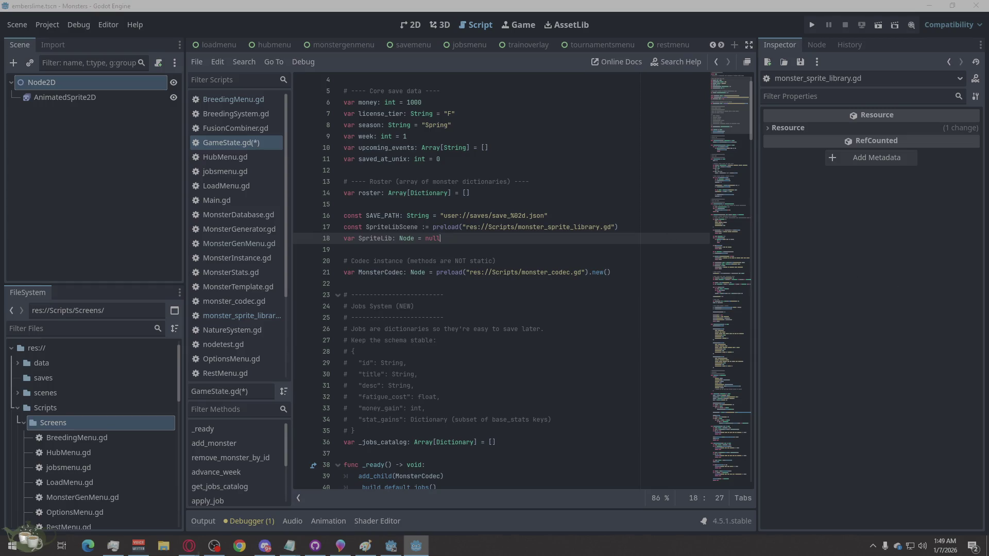
Step: Add a _ready function after _jobs_catalog that instantiates SpriteLib as a child, then save
key("alt+Tab")
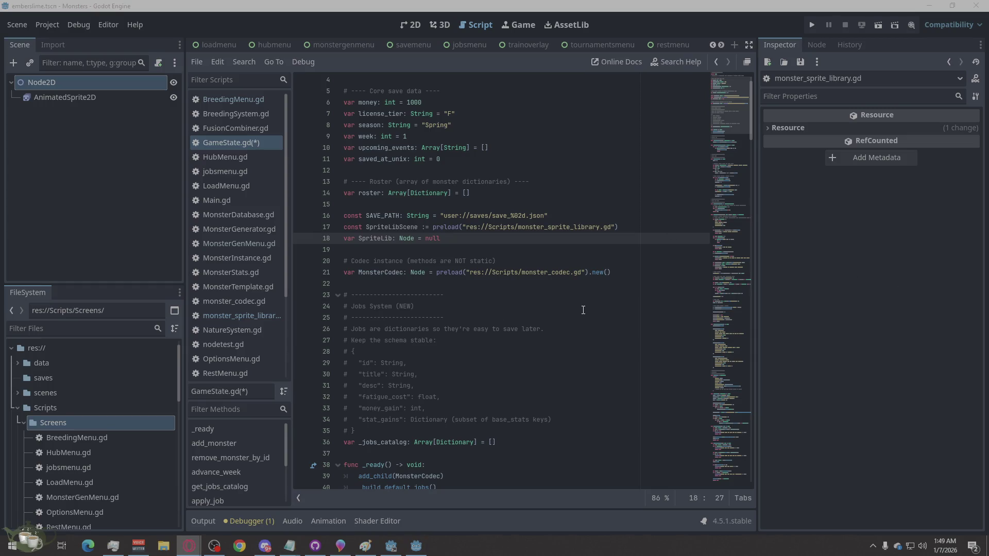
scroll(579, 312, "down", 4)
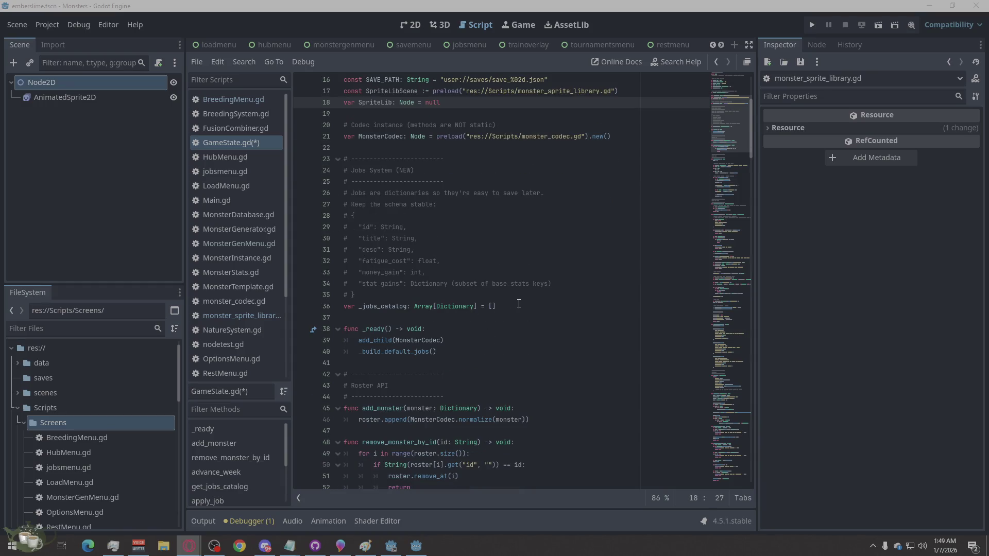
left_click(518, 306)
key("Return")
key("Return")
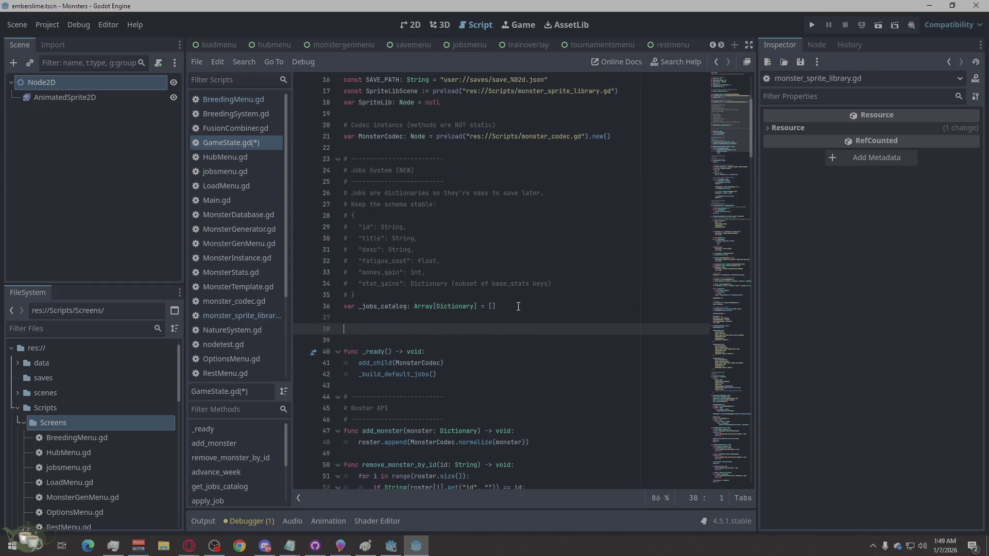
type("func _ready() -> void: \tSpriteLib = SpriteLibScene.new() \tadd_child(SpriteLib)")
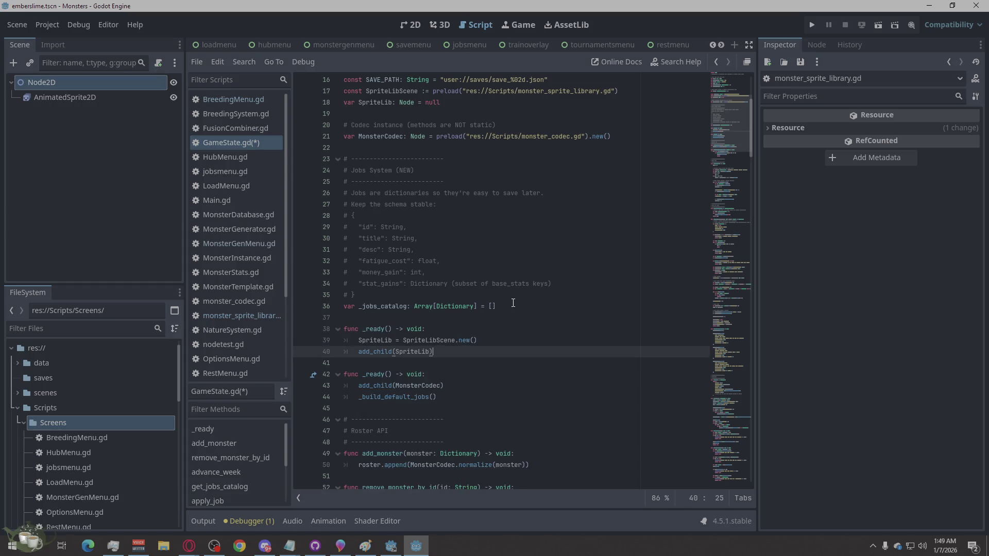
key("ctrl+s")
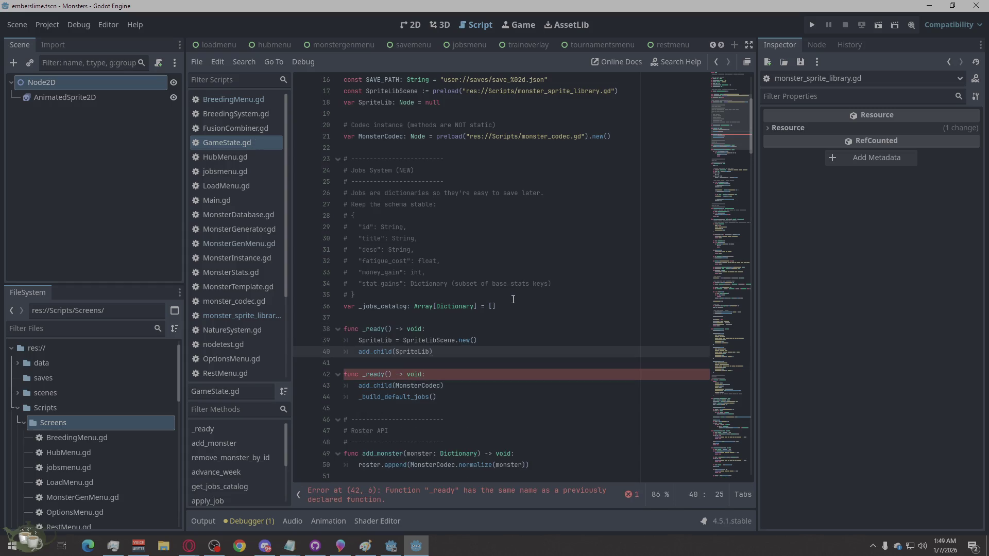